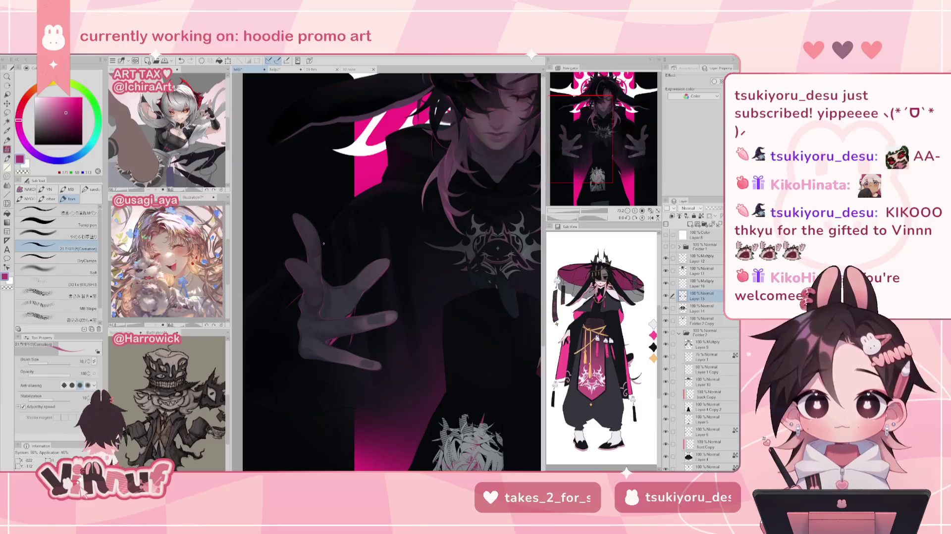
Check the whole figure by zooming out, mirroring the canvas and recentring the view
mouse_move(581, 214)
mouse_down()
mouse_move(570, 214)
mouse_move(581, 214)
mouse_up()
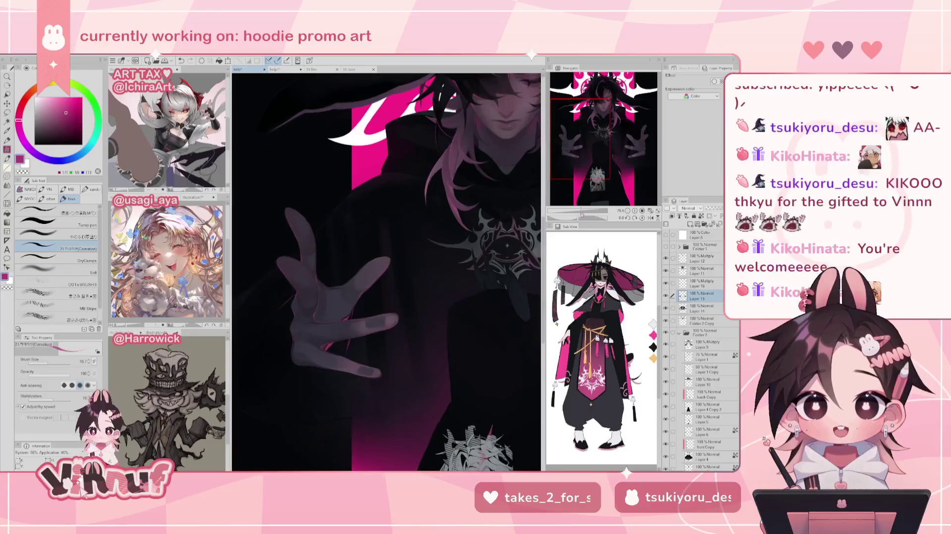
click(650, 218)
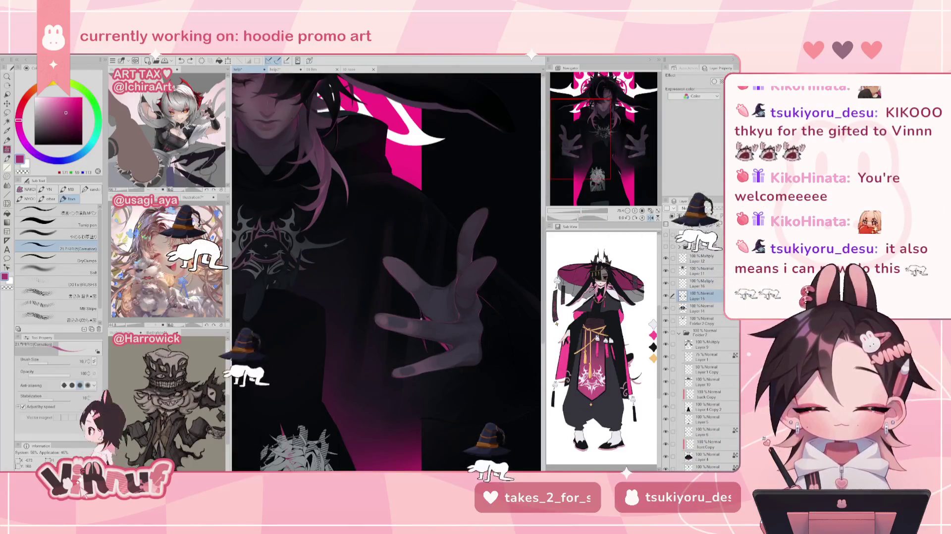
key(h)
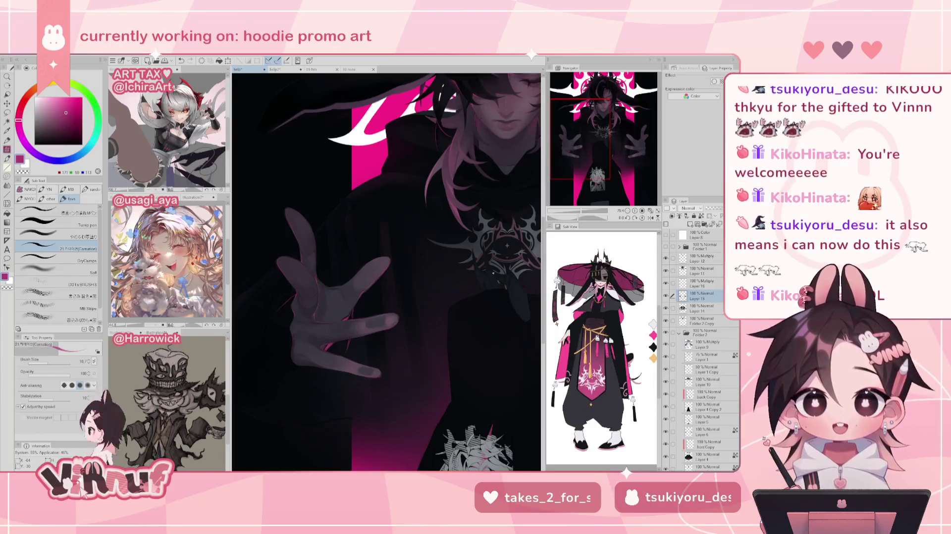
drag(578, 165, 580, 211)
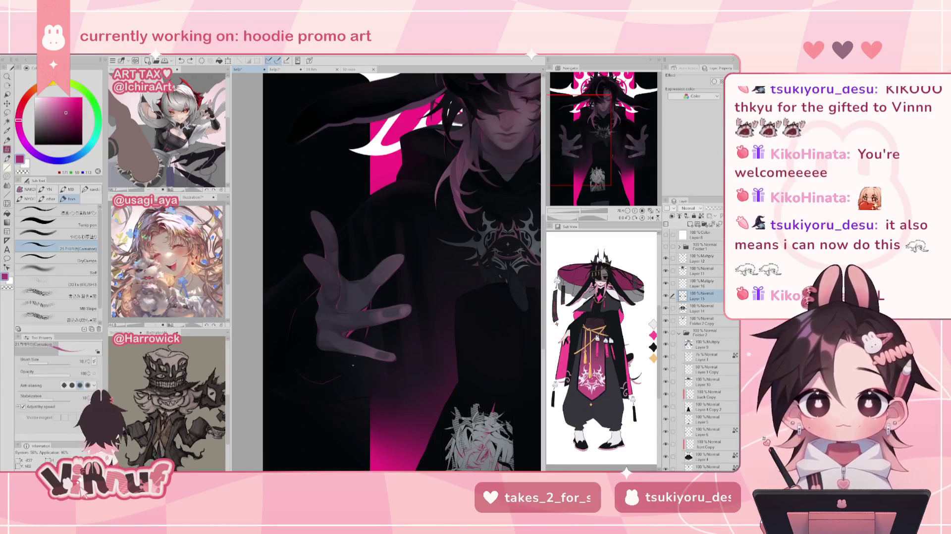
drag(583, 212, 579, 213)
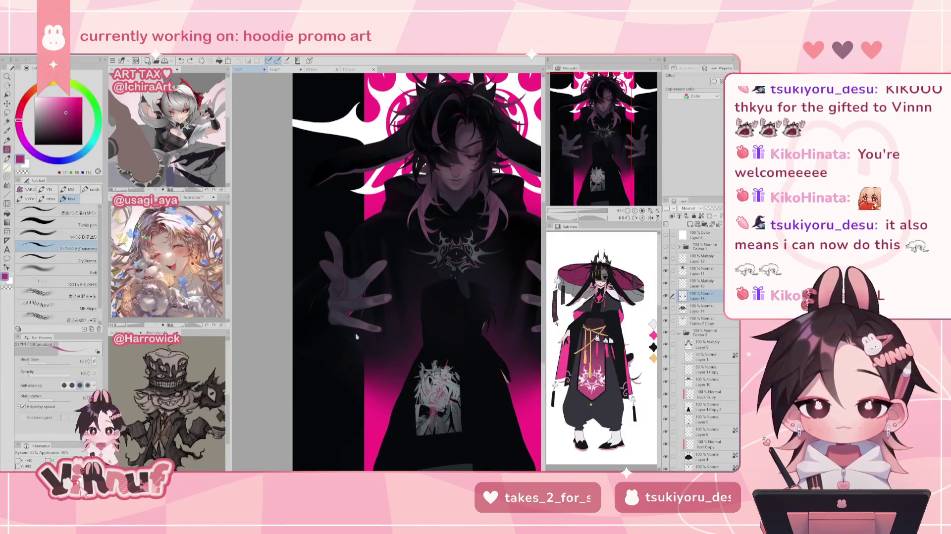
drag(606, 155, 614, 146)
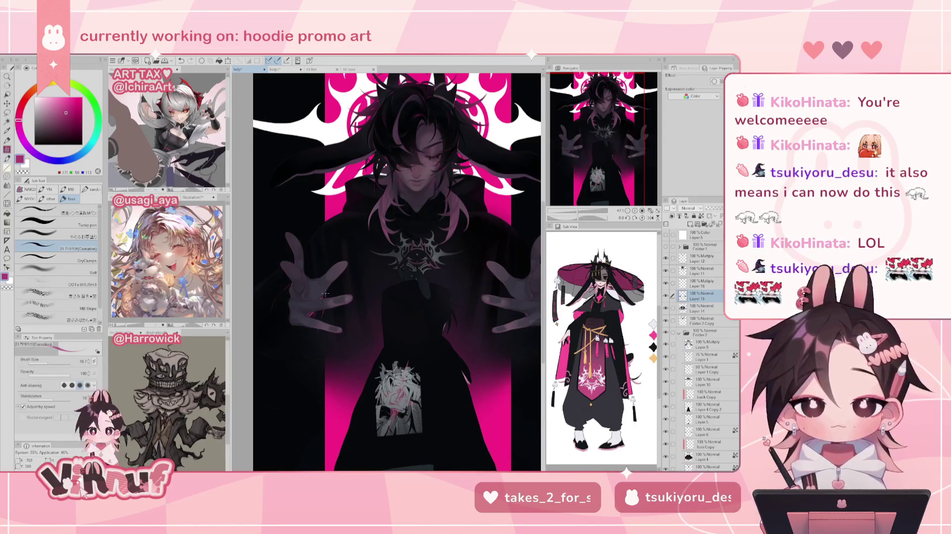
Zoom in on the hand, select the やわらか厚塗り brush, mirror-check, and set size 8.2
scroll(387, 272, right, 3)
scroll(302, 242, up, 2)
scroll(302, 242, up, 2)
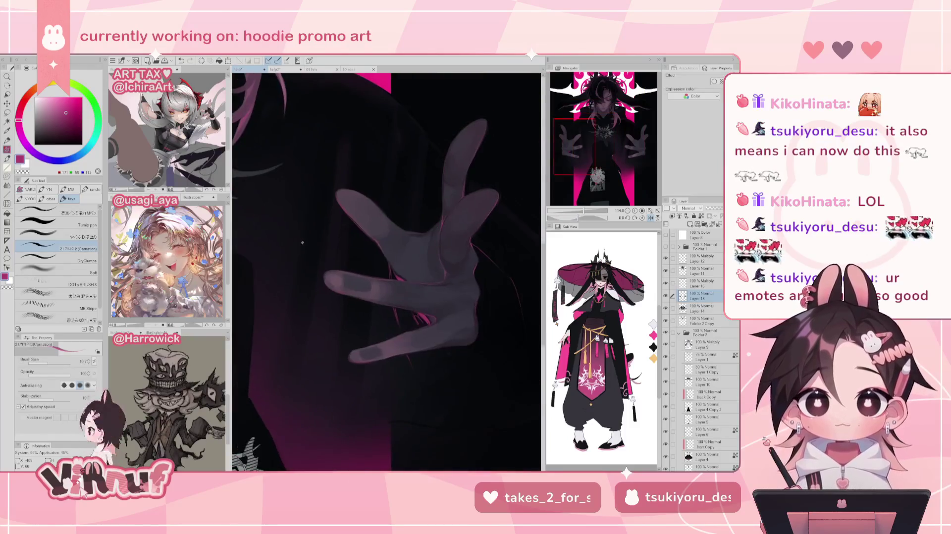
key(comma)
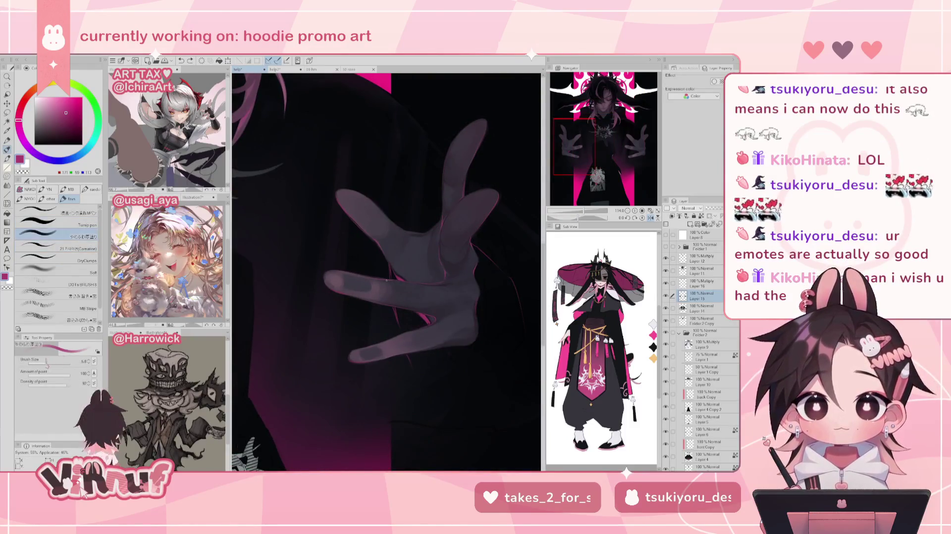
scroll(387, 280, right, 2)
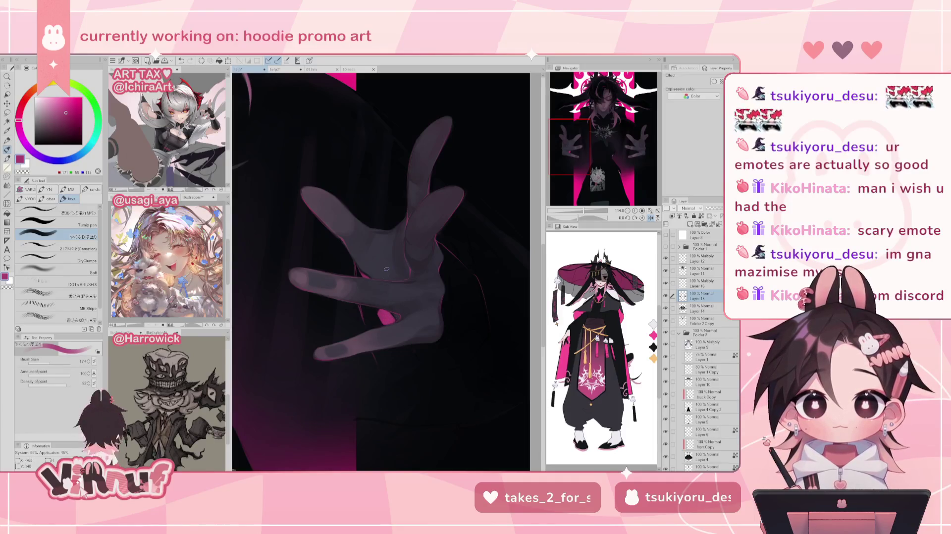
key(h)
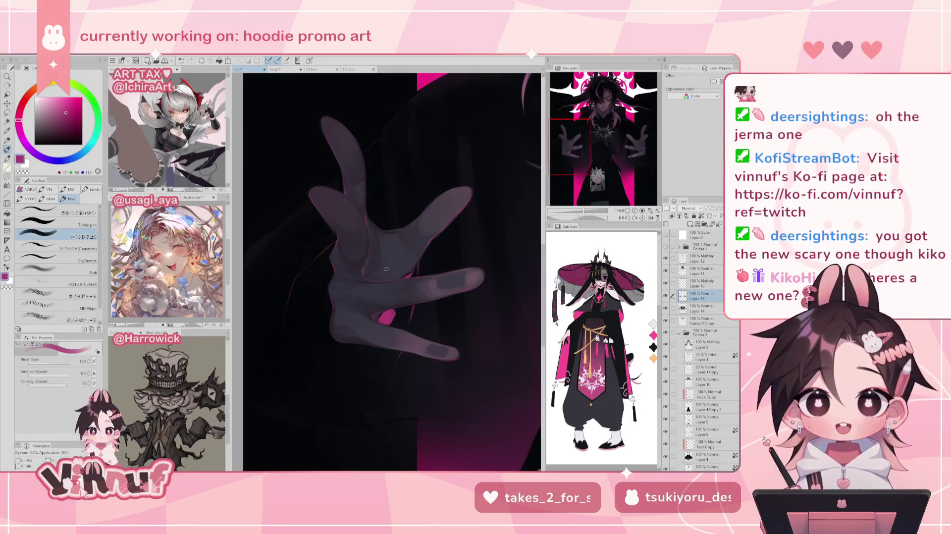
key(h)
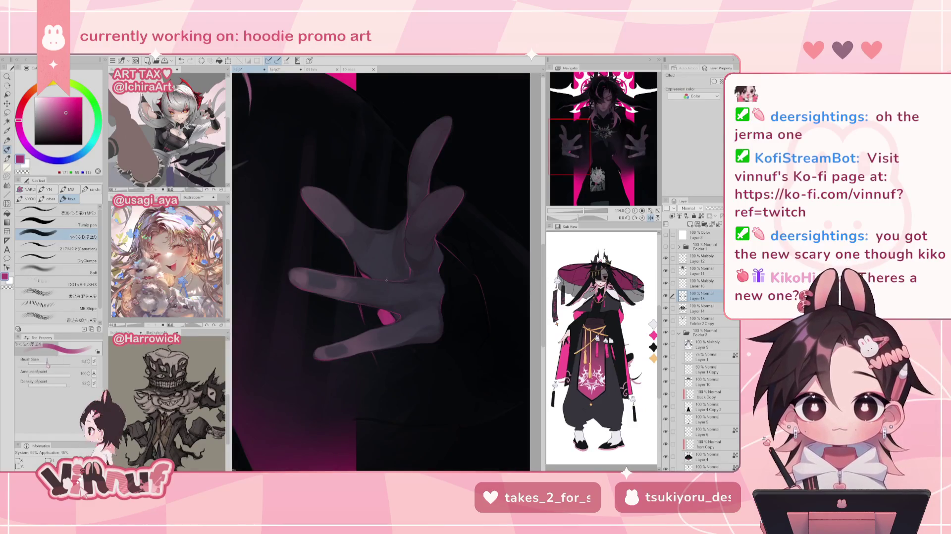
click(48, 363)
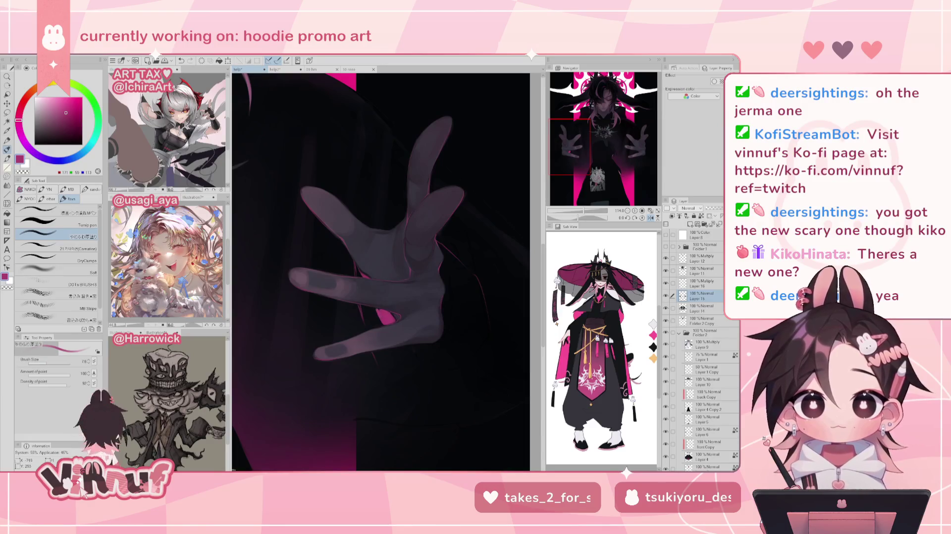
Paint grey over the pink highlight between the hand's fingers
drag(390, 327, 387, 320)
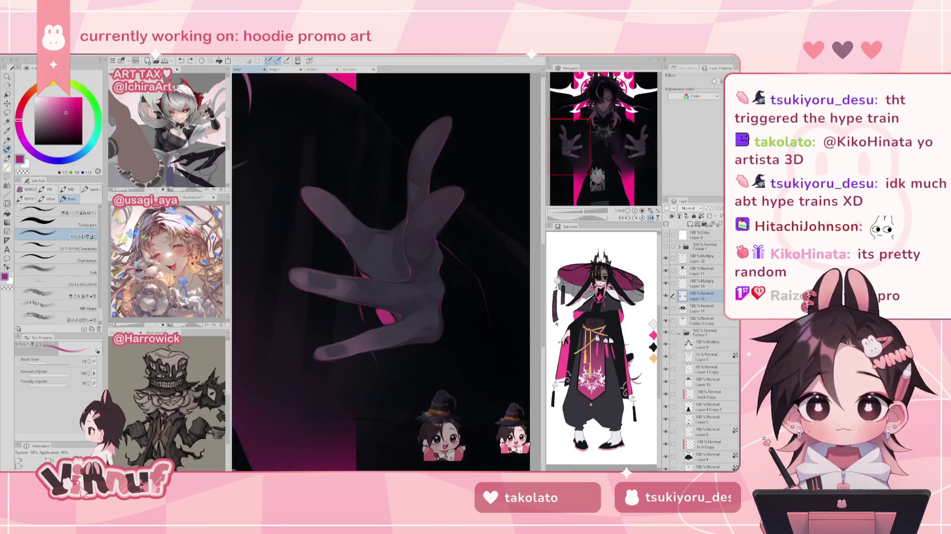
scroll(381, 257, down, 3)
scroll(382, 258, down, 2)
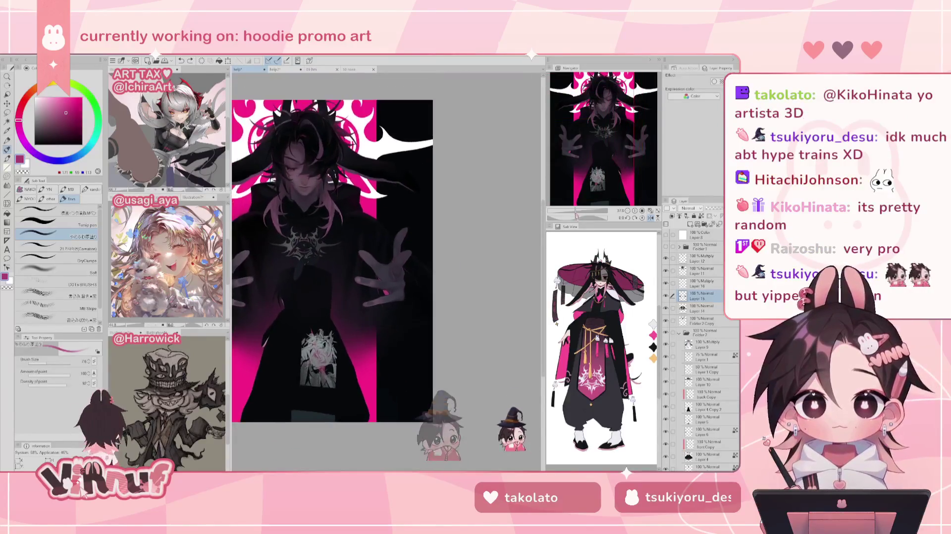
scroll(381, 258, down, 2)
drag(574, 213, 588, 211)
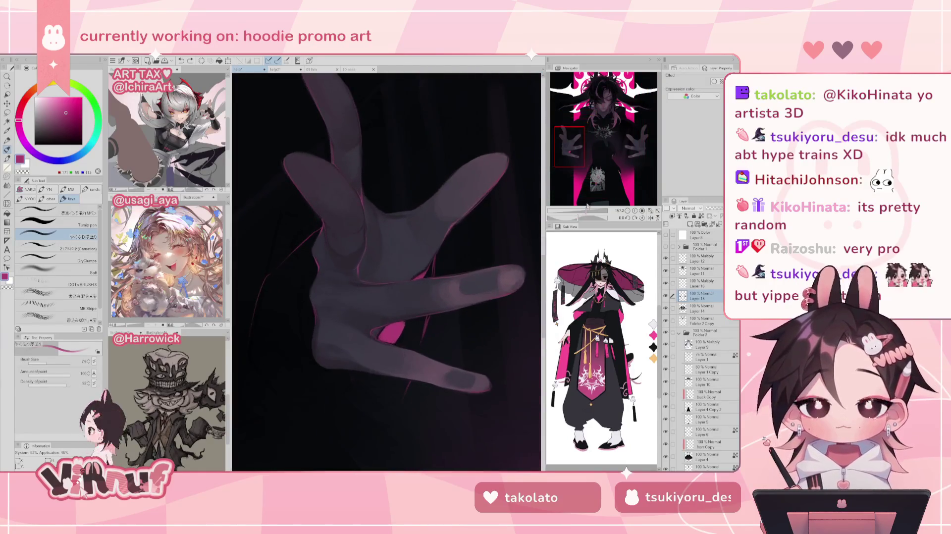
click(84, 249)
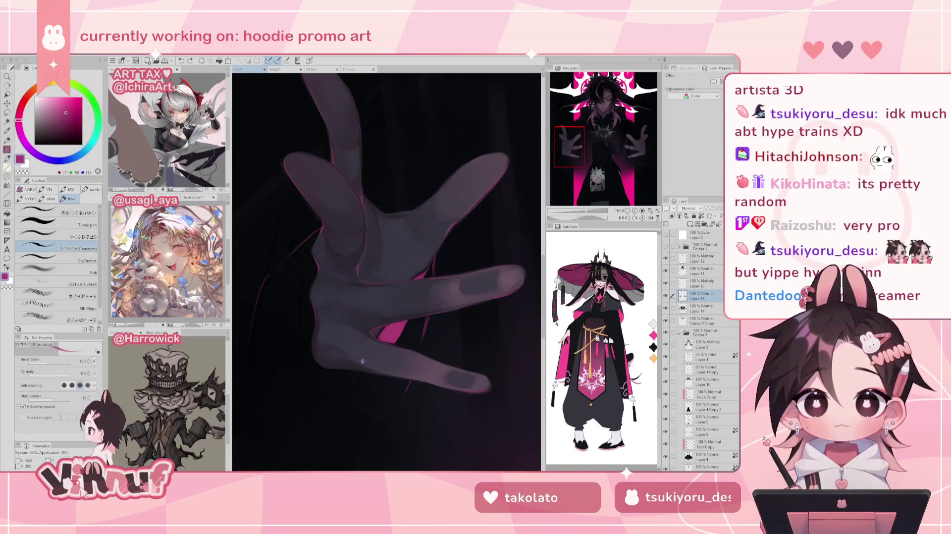
mouse_move(340, 357)
mouse_down()
mouse_move(325, 197)
mouse_move(312, 217)
mouse_move(322, 196)
mouse_move(317, 205)
mouse_up()
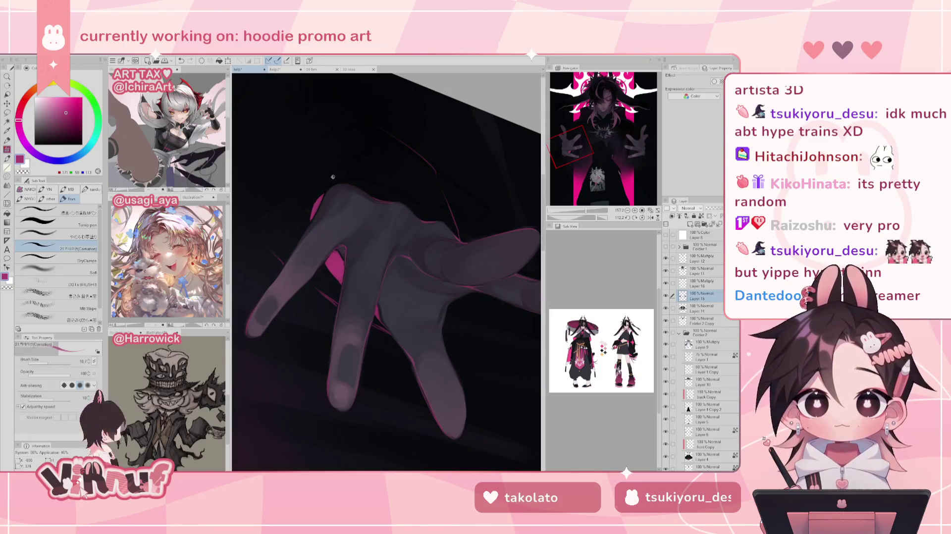
click(642, 217)
mouse_move(607, 210)
mouse_down()
mouse_move(572, 218)
mouse_move(578, 212)
mouse_up()
click(635, 218)
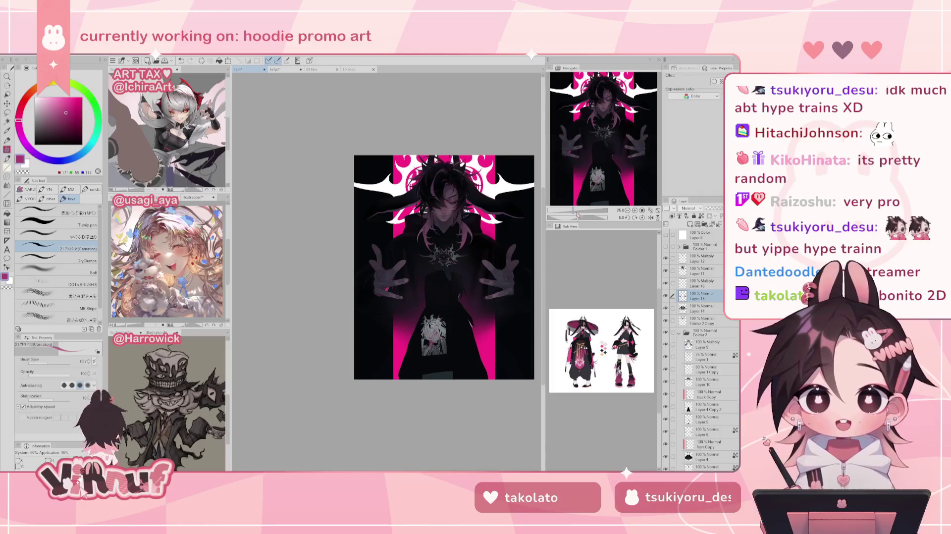
scroll(594, 191, up, 3)
drag(593, 179, 589, 173)
scroll(577, 203, up, 3)
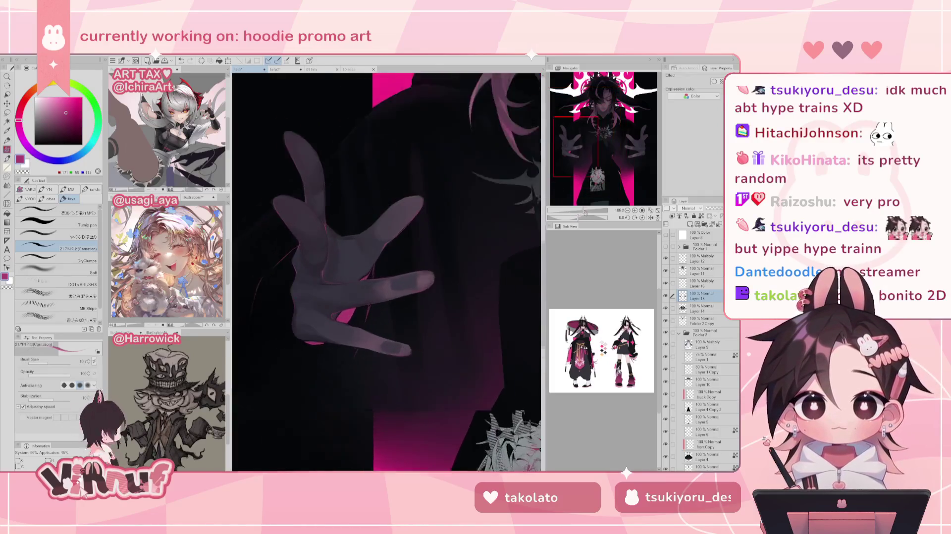
scroll(580, 202, up, 2)
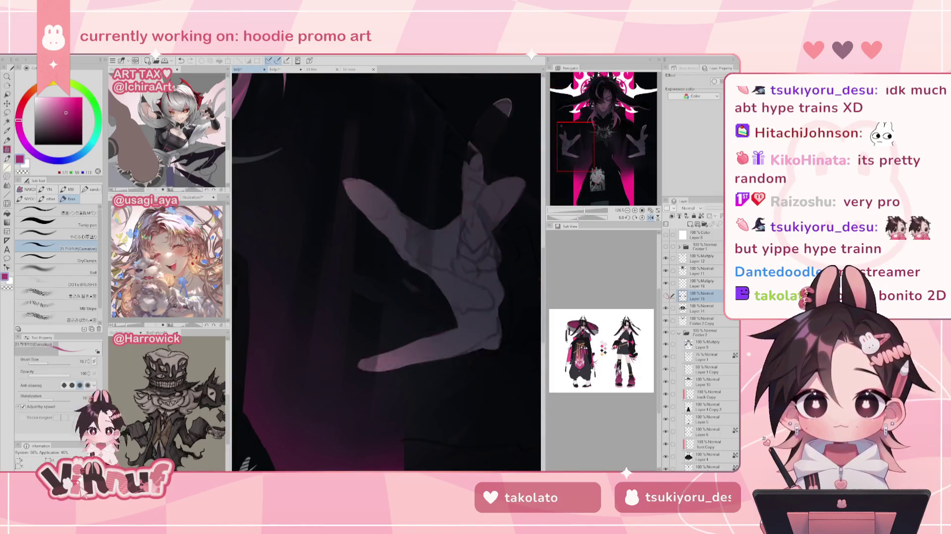
Undo the last stroke, erase the pink patch under the fingers, and fit the canvas to the window
key(e)
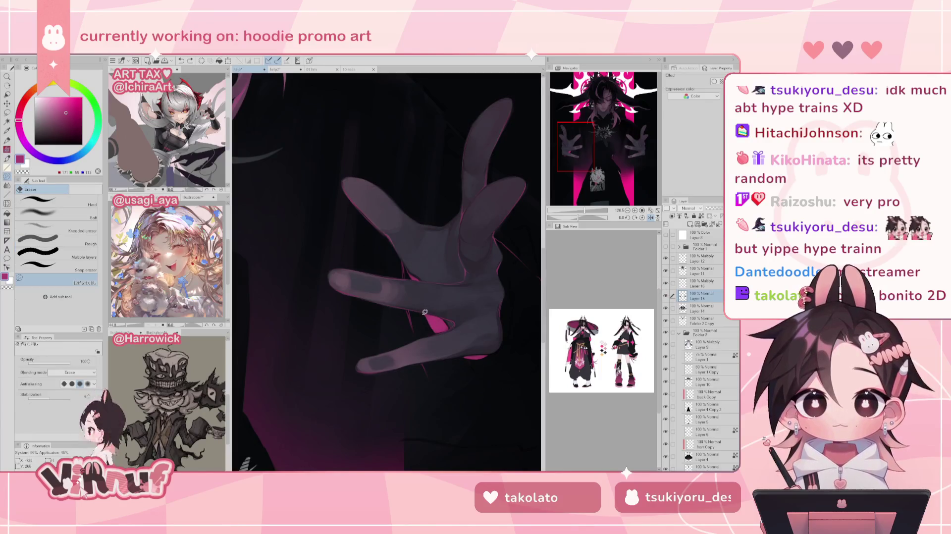
key(ctrl+z)
drag(428, 312, 438, 325)
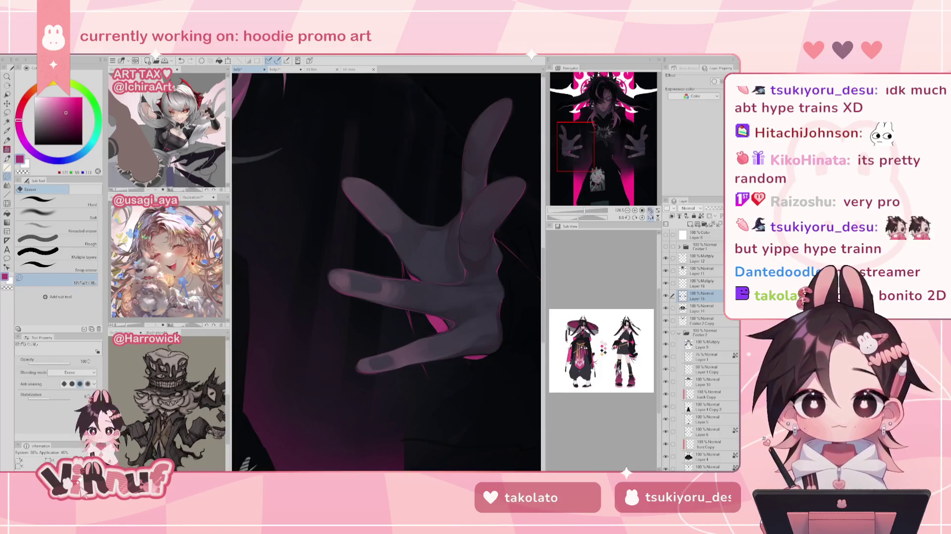
key(ctrl+0)
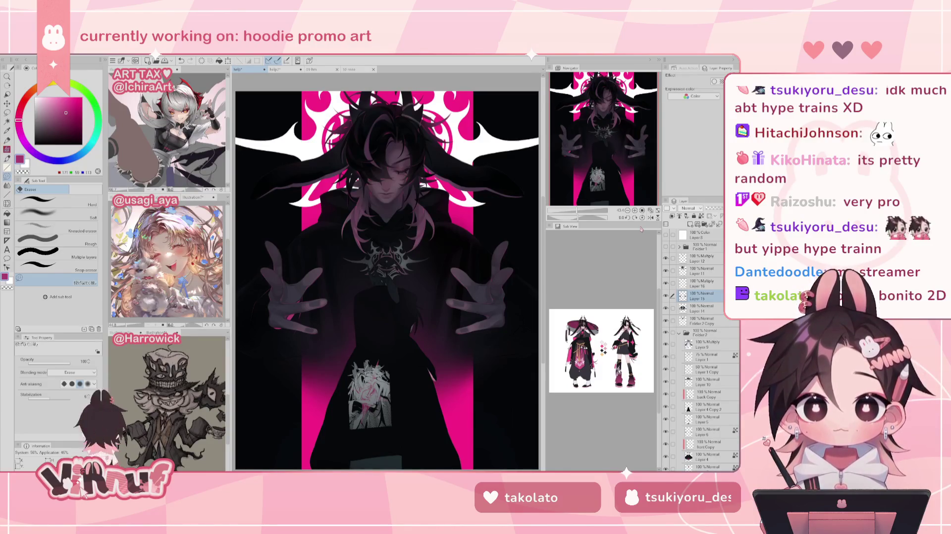
scroll(581, 162, down, 2)
Centre on the left hand, undo a stray light stroke beside it, zoom out, then switch to the brush
scroll(581, 162, up, 5)
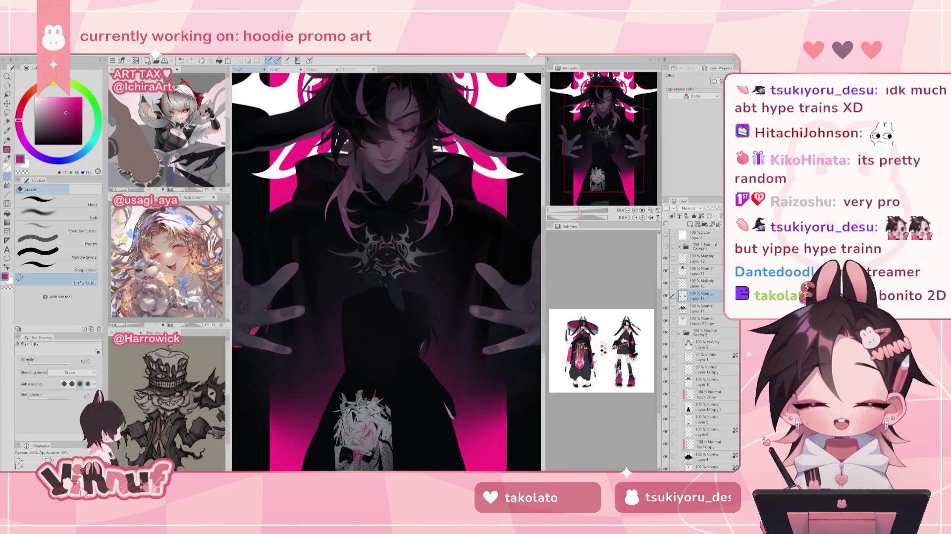
scroll(581, 162, up, 2)
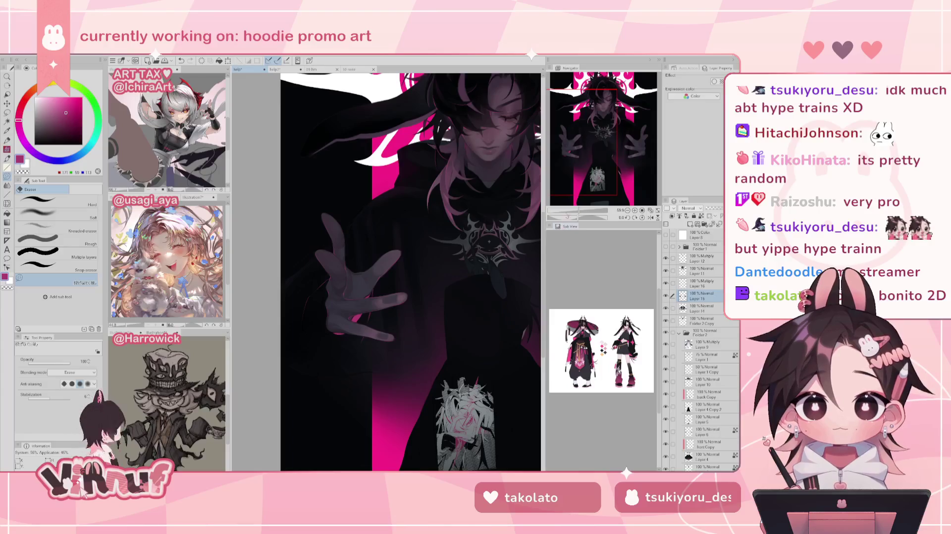
scroll(569, 208, up, 2)
scroll(570, 203, down, 3)
scroll(570, 198, up, 4)
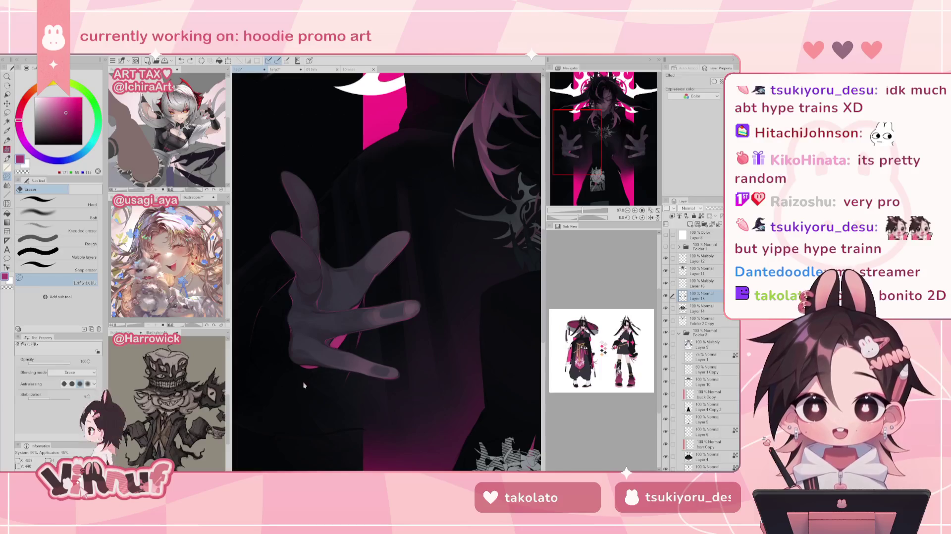
mouse_move(317, 338)
mouse_down()
mouse_move(401, 279)
mouse_move(377, 271)
mouse_up()
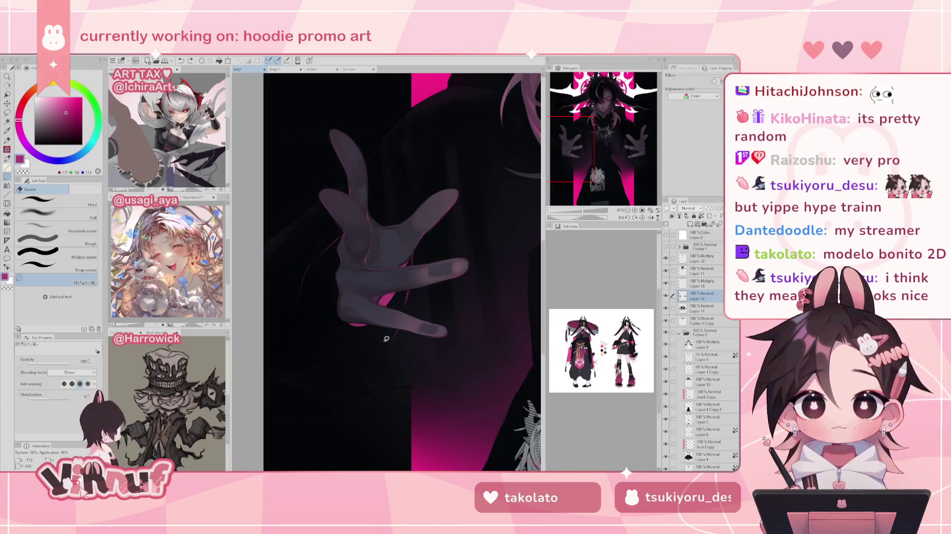
drag(313, 280, 291, 302)
key(ctrl+z)
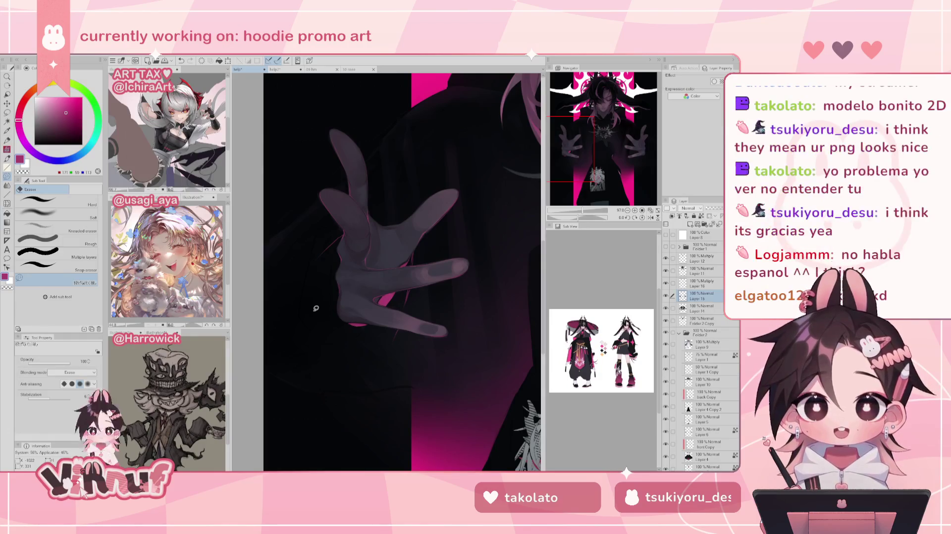
key(ctrl+minus)
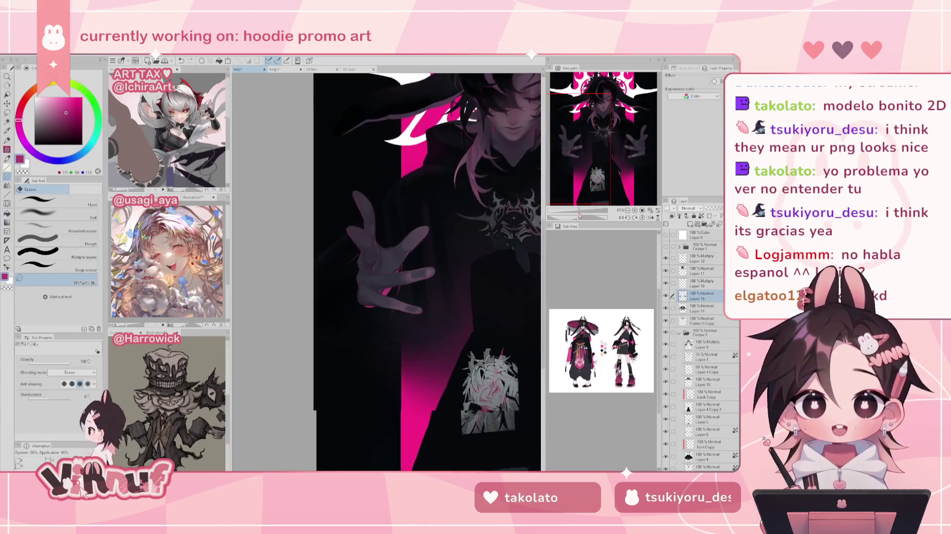
key(b)
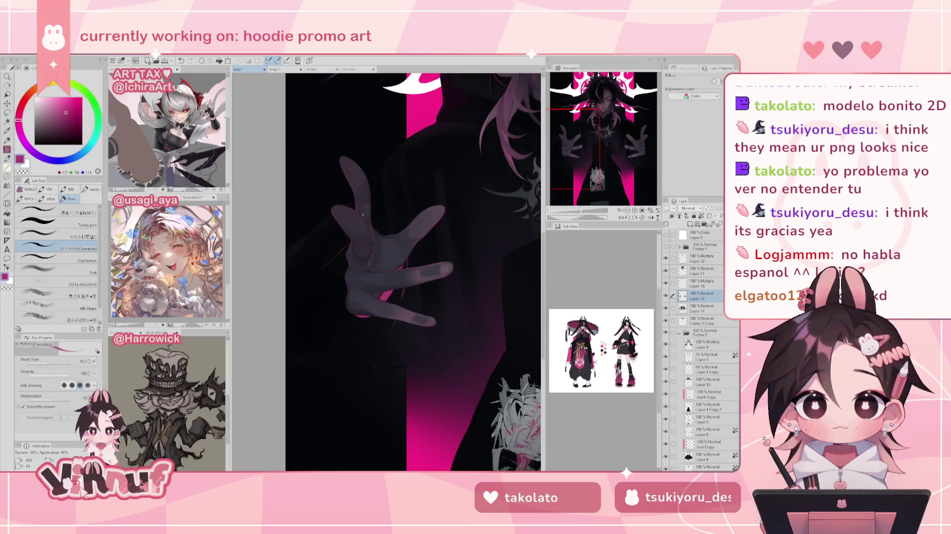
Draw a thin line beside the left hand and mirror-check the canvas
drag(321, 270, 318, 274)
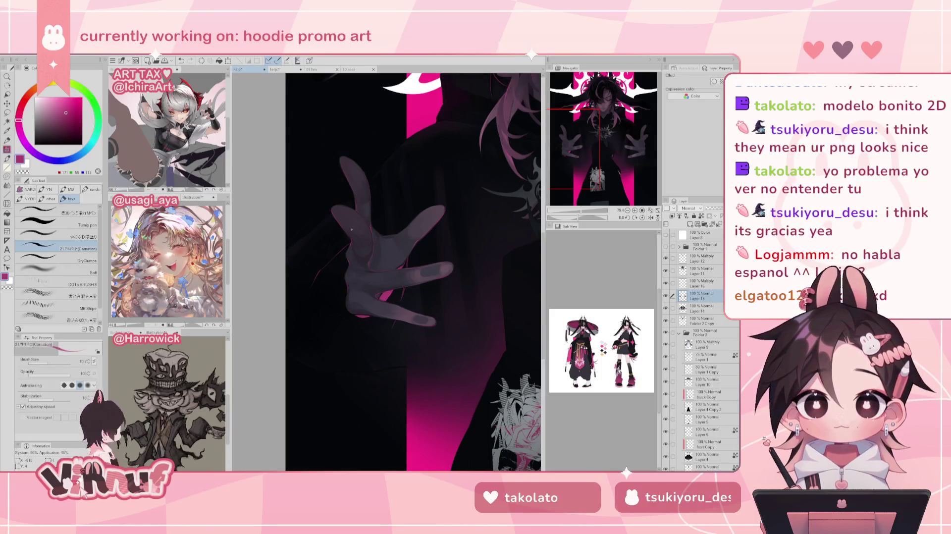
key(h)
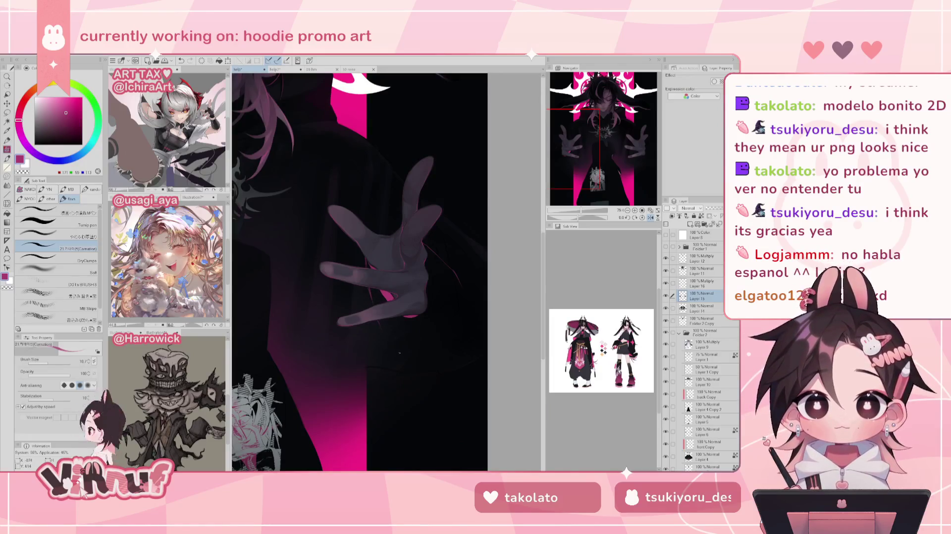
key(h)
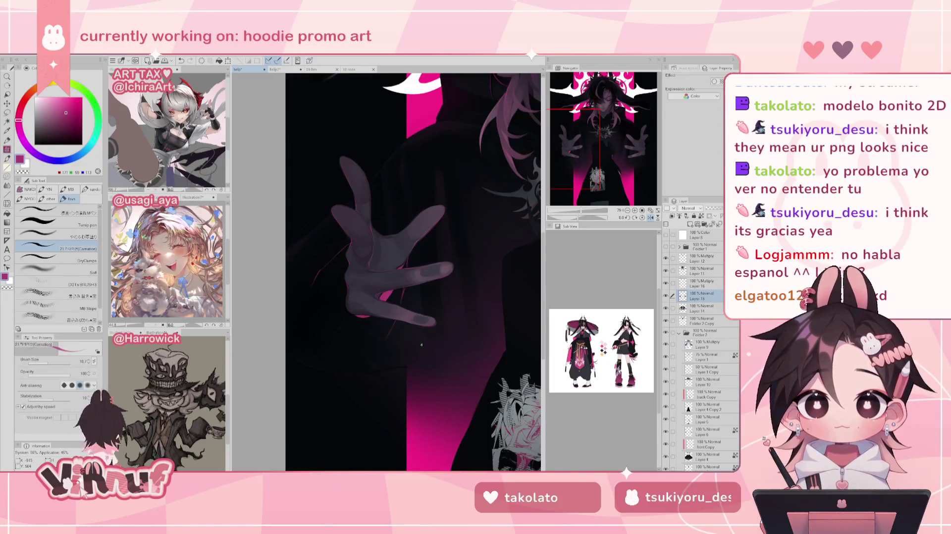
Recentre the whole illustration in view and toggle Layer 15's visibility to compare
drag(592, 211, 579, 212)
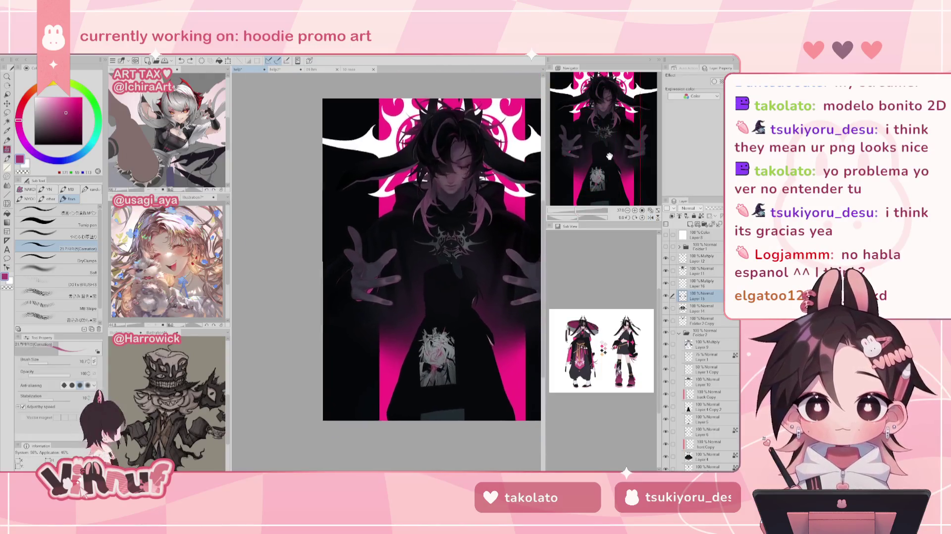
drag(606, 143, 633, 144)
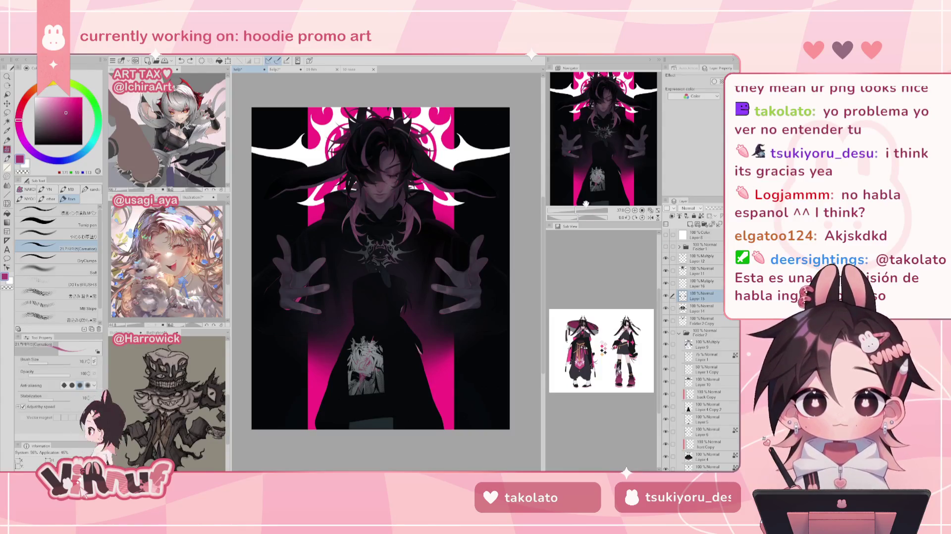
key(ctrl+plus)
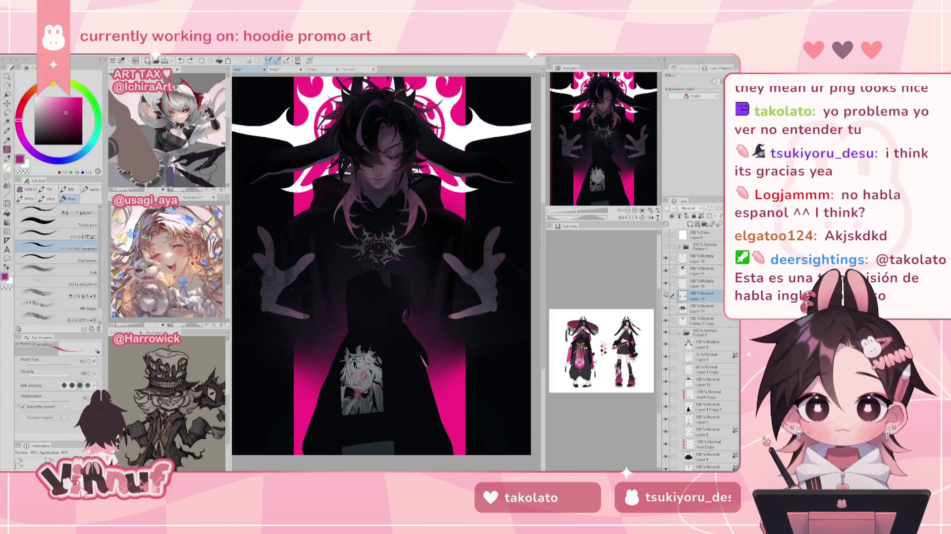
drag(636, 163, 592, 143)
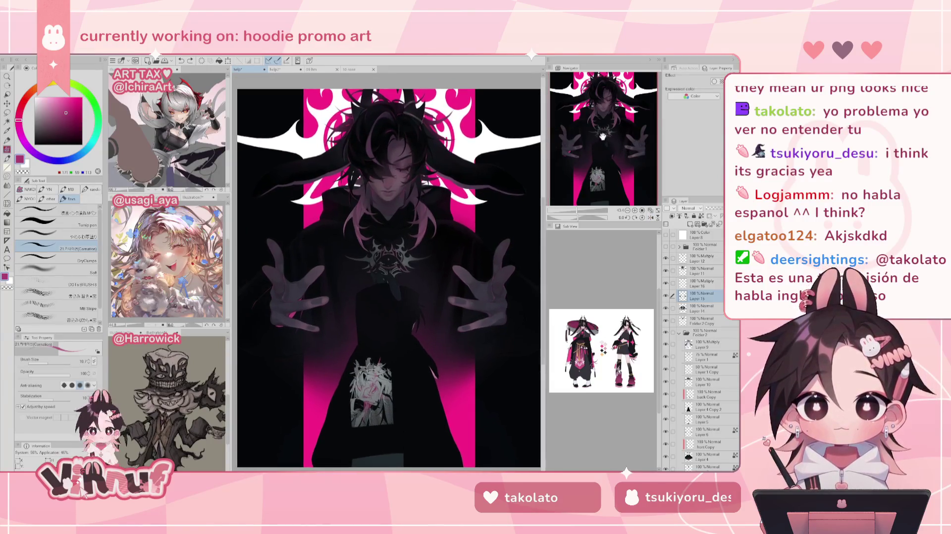
click(665, 295)
click(665, 295)
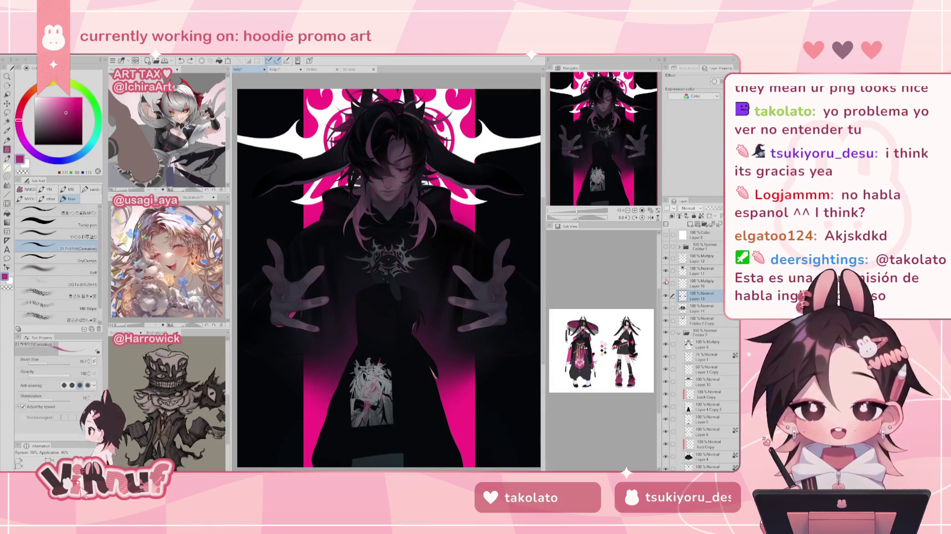
key(m)
mouse_move(287, 250)
mouse_down()
mouse_move(263, 250)
mouse_move(324, 229)
mouse_up()
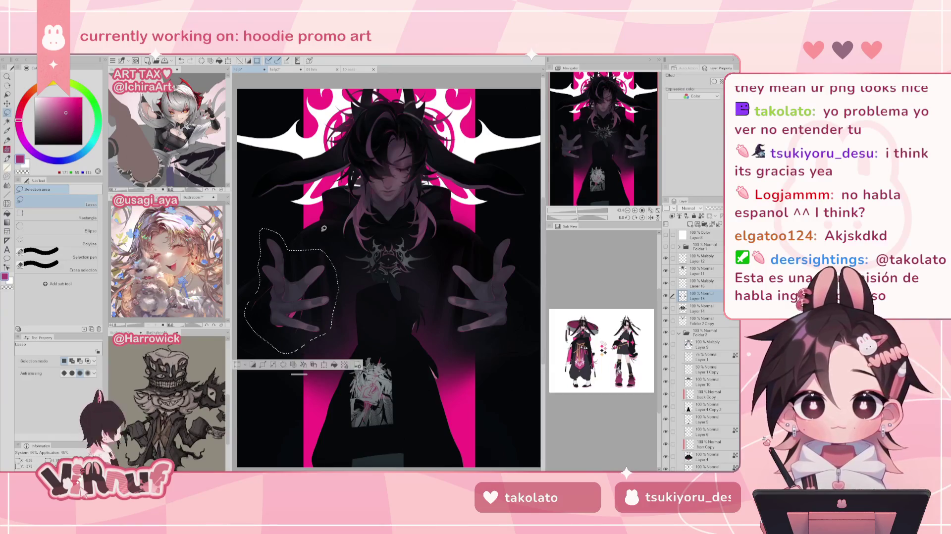
key(ctrl+c)
key(ctrl+v)
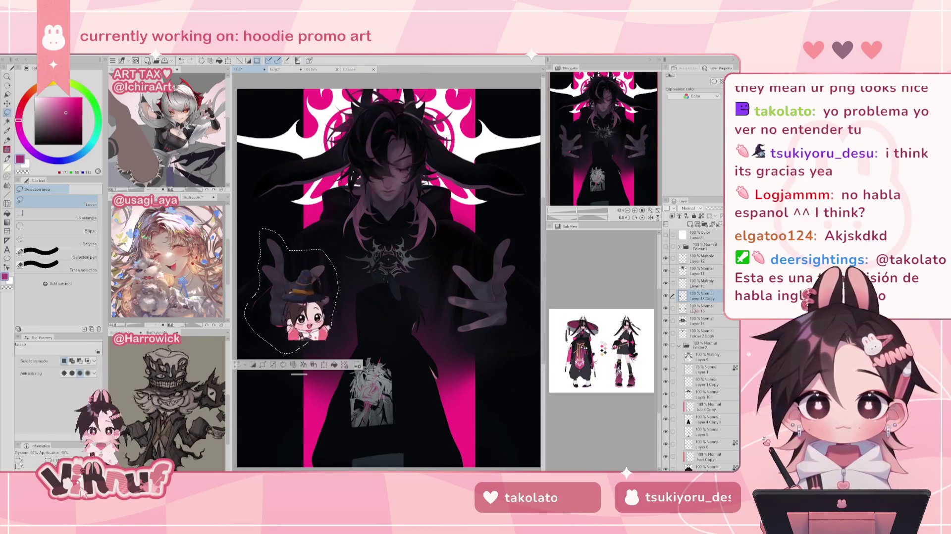
key(ctrl+t)
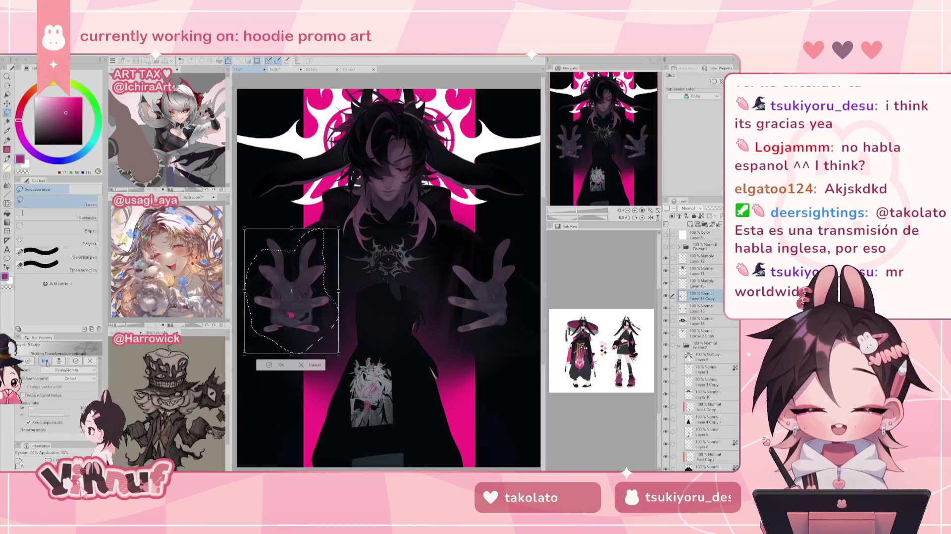
drag(349, 304, 501, 299)
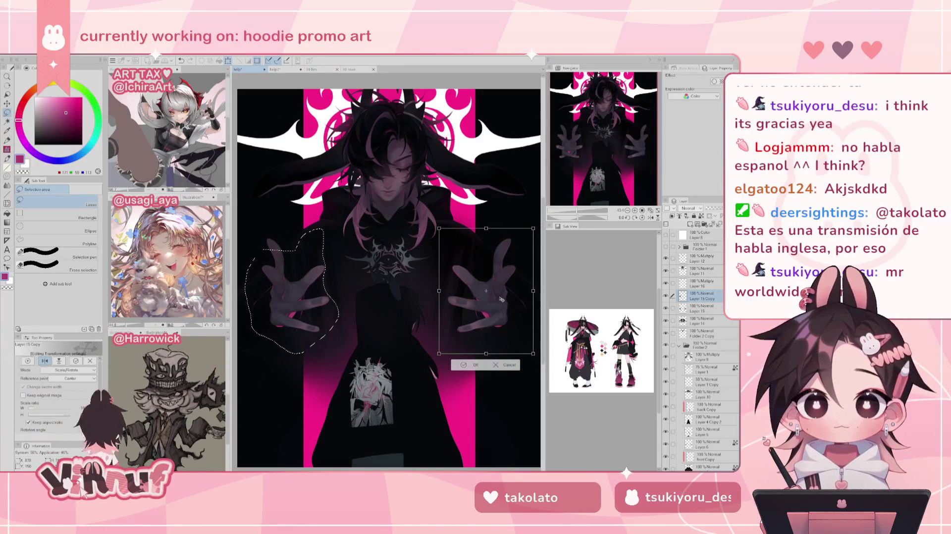
scroll(500, 298, up, 2)
scroll(470, 307, up, 2)
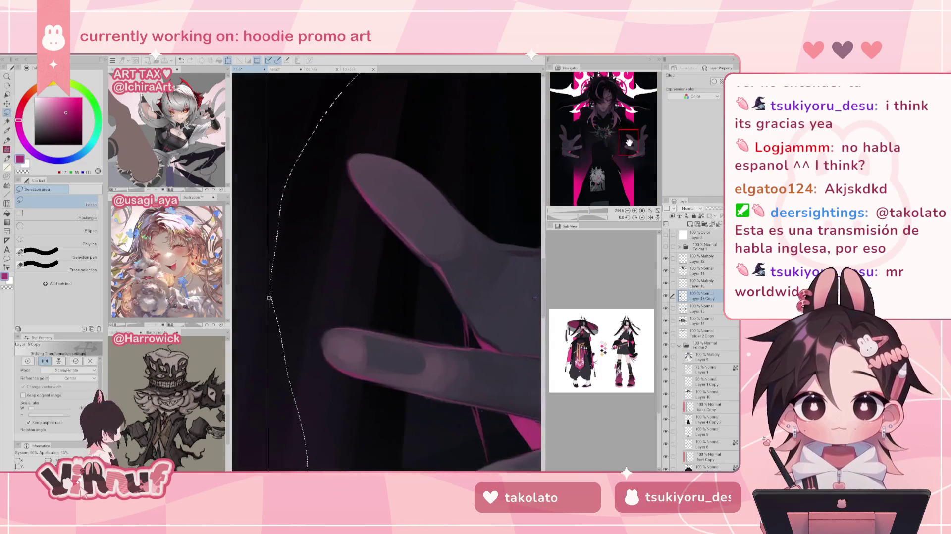
scroll(447, 321, up, 2)
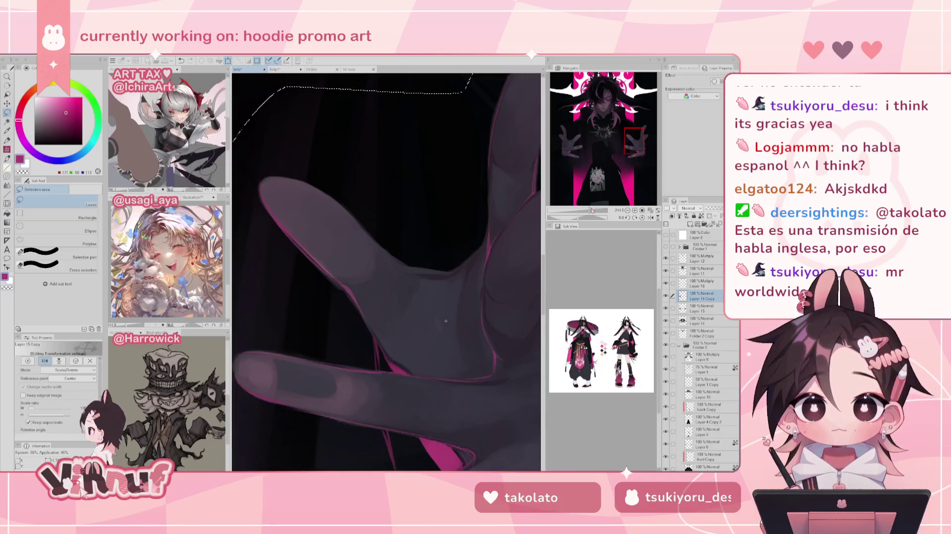
click(651, 210)
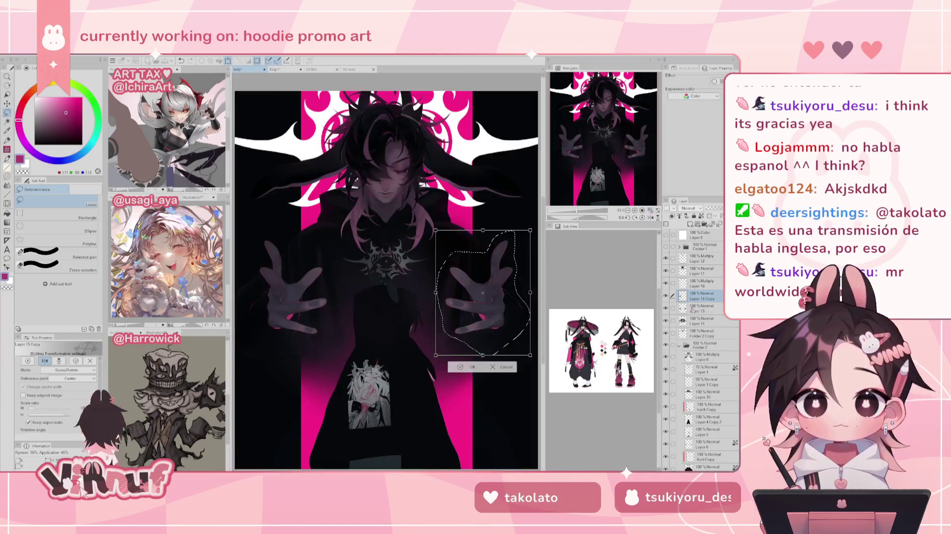
click(340, 208)
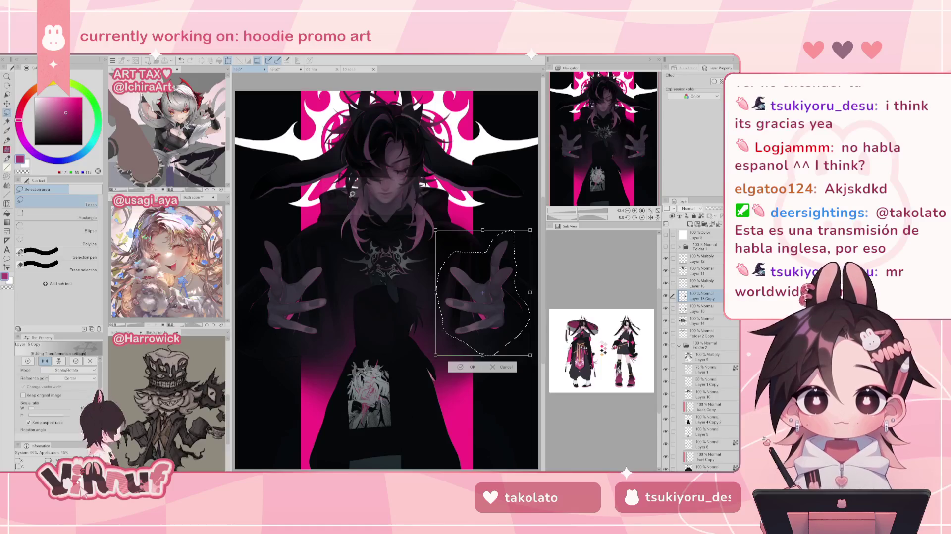
click(709, 307)
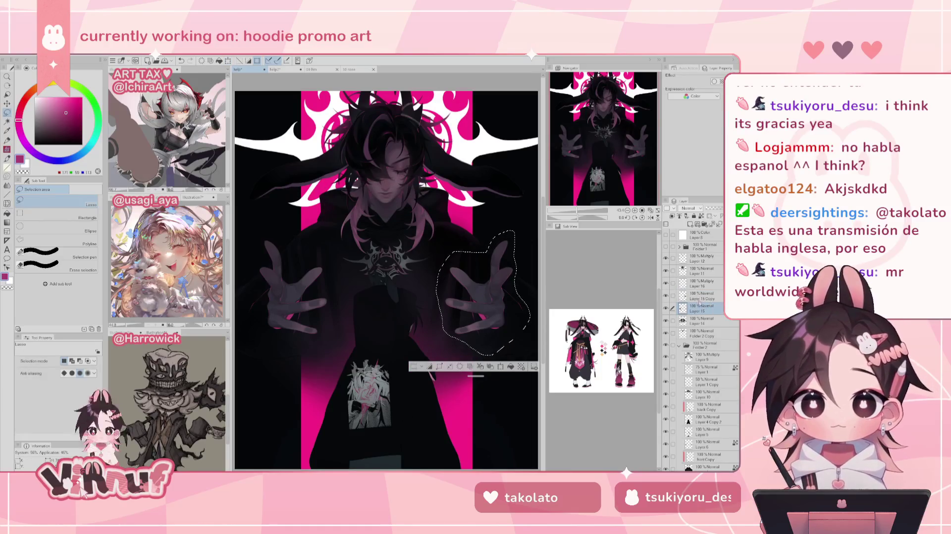
key(ctrl+e)
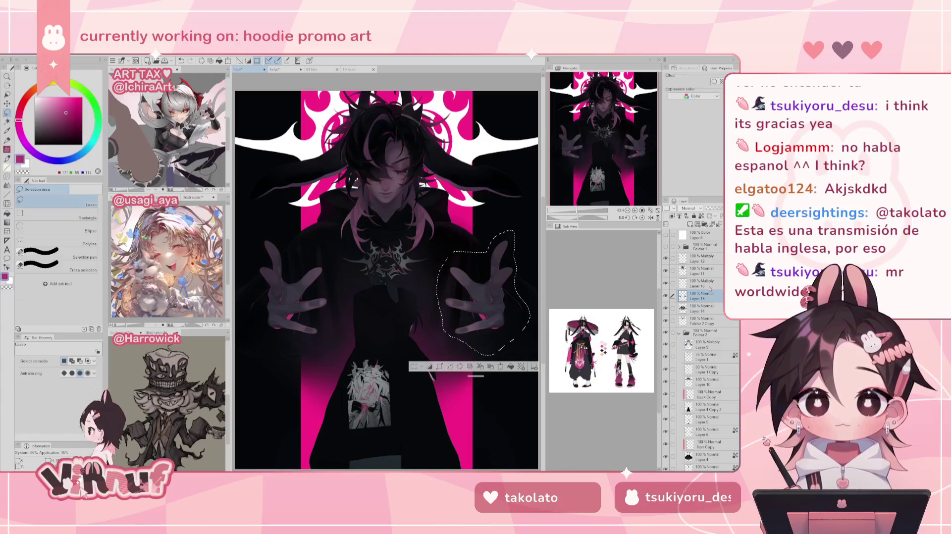
key(b)
key(ctrl+d)
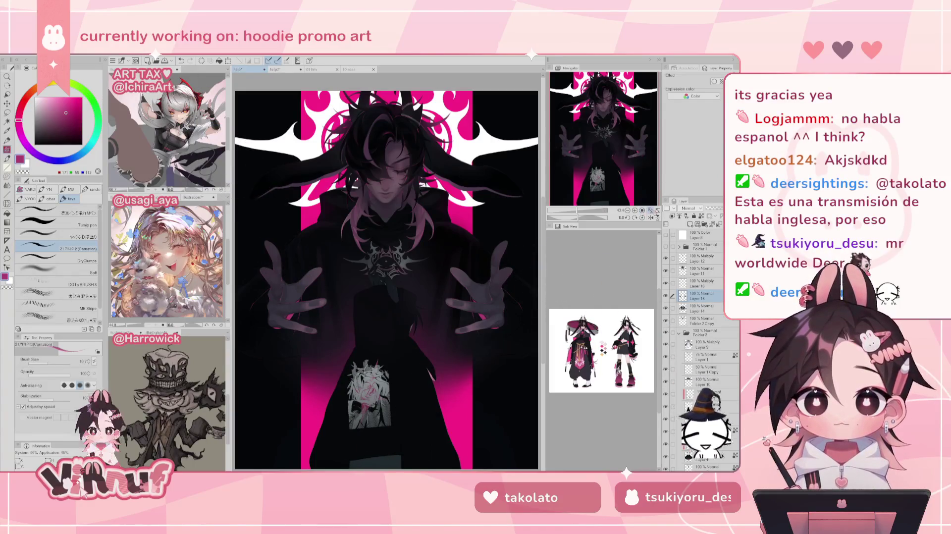
drag(589, 212, 574, 212)
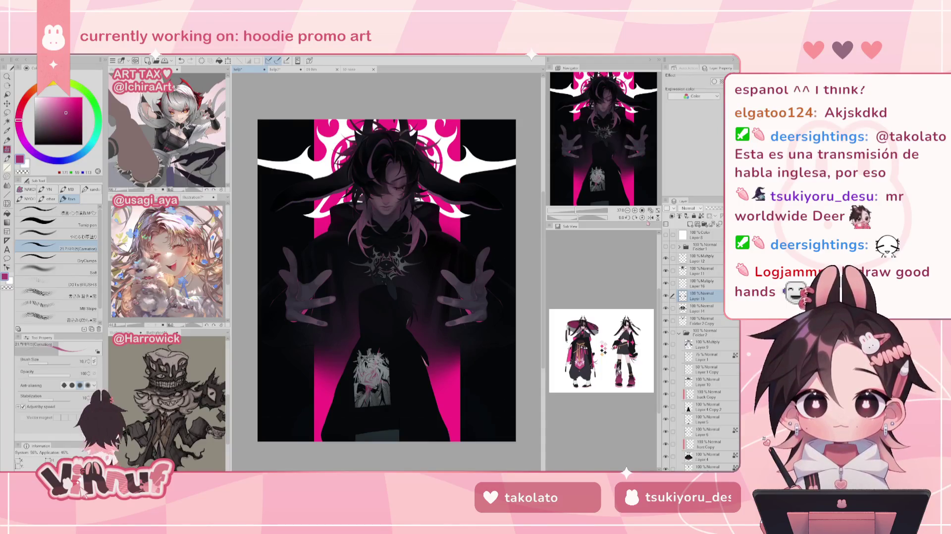
scroll(586, 158, up, 3)
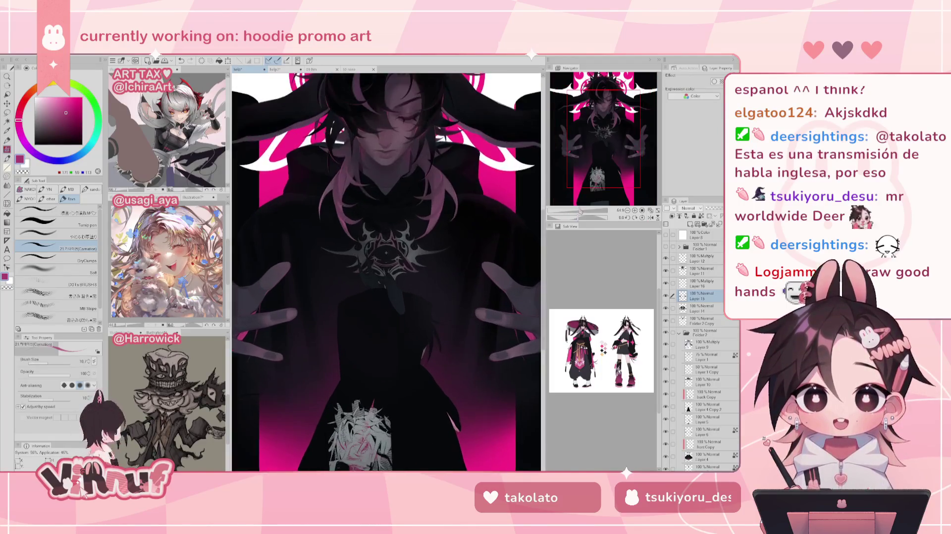
drag(586, 158, 579, 159)
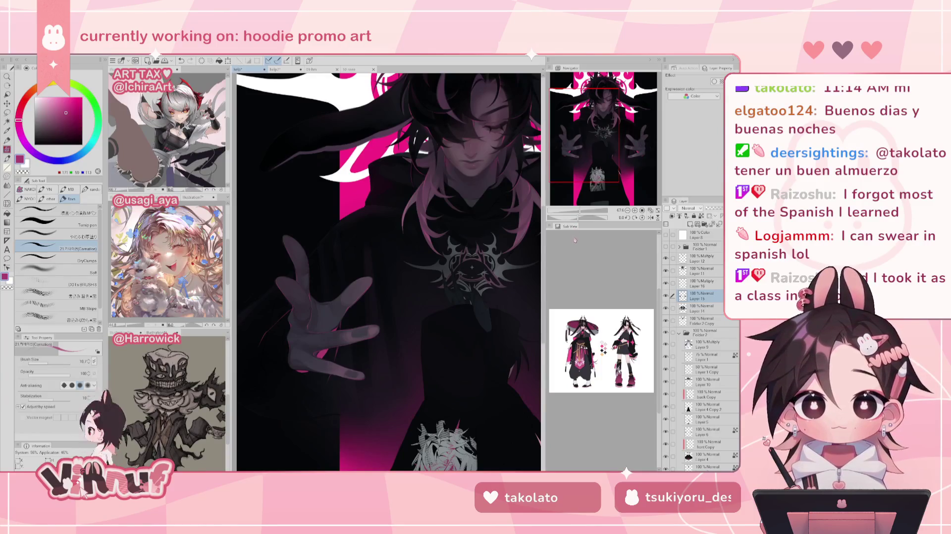
Inspect the reaching hand and the full image, then fit the illustration to the window
scroll(569, 174, up, 3)
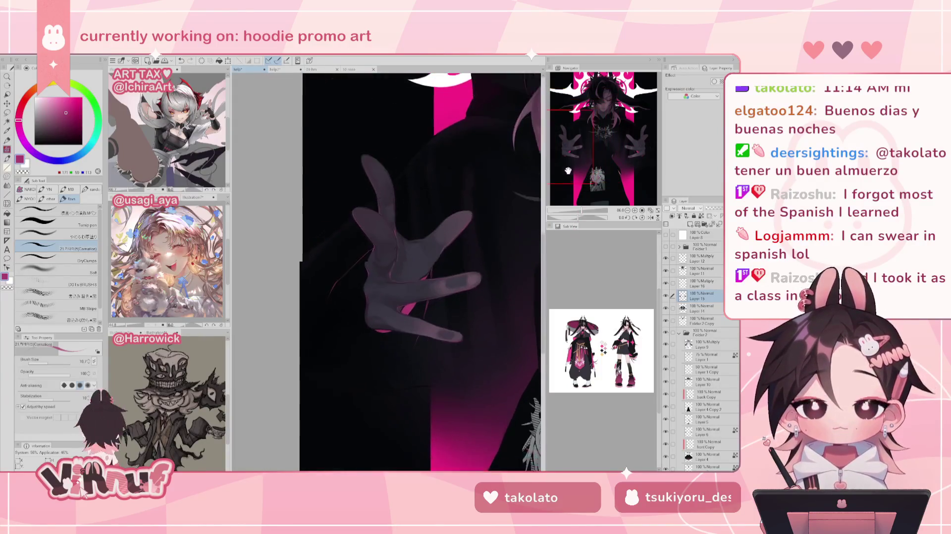
click(581, 211)
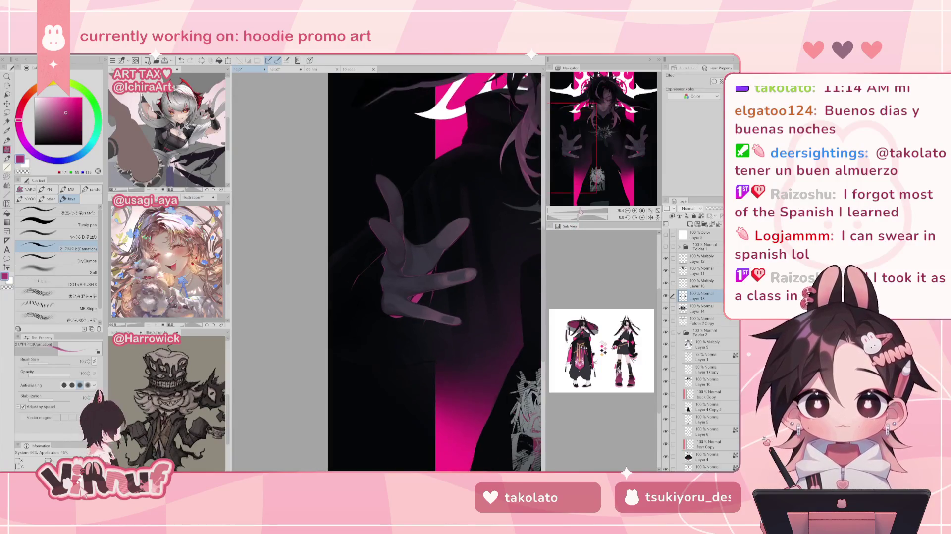
drag(580, 211, 585, 211)
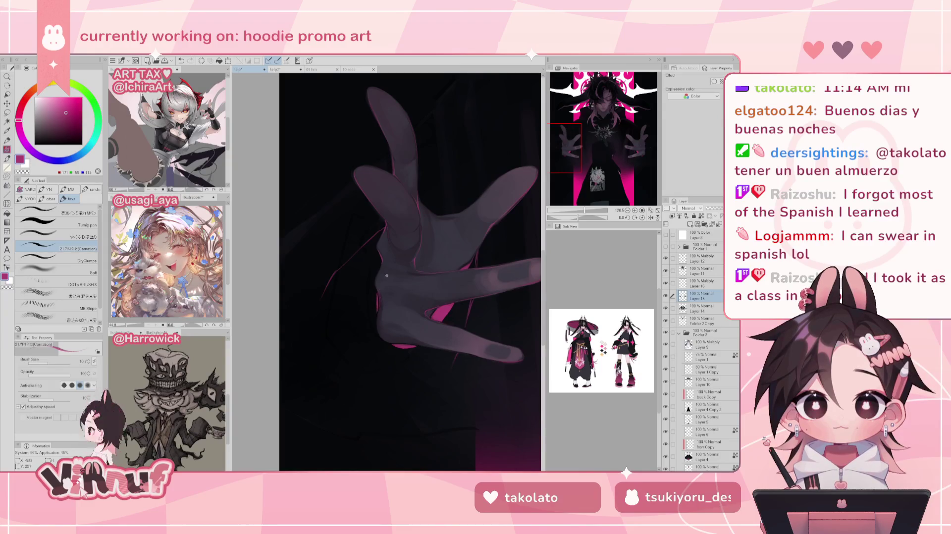
drag(584, 211, 577, 212)
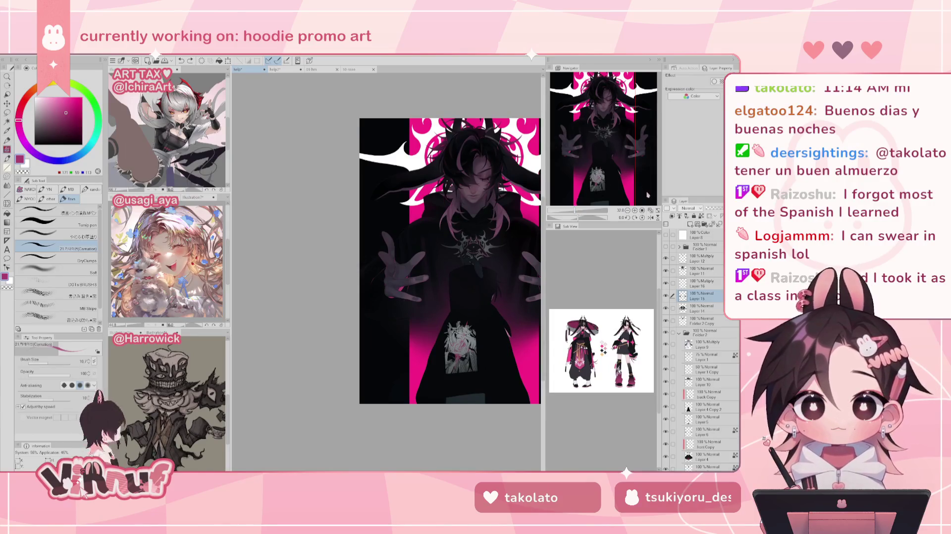
click(651, 210)
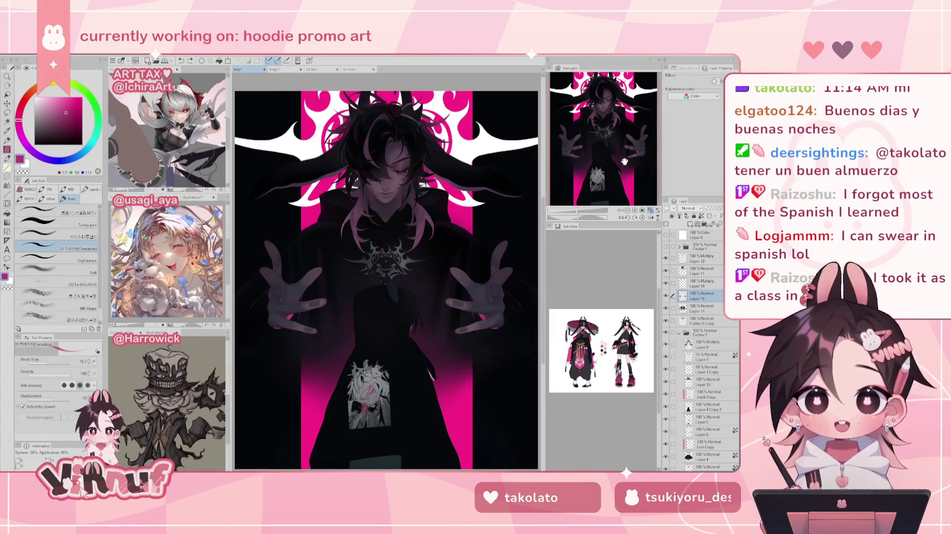
Select Layer 14 and zoom in on the face and chest emblem
click(693, 308)
click(666, 308)
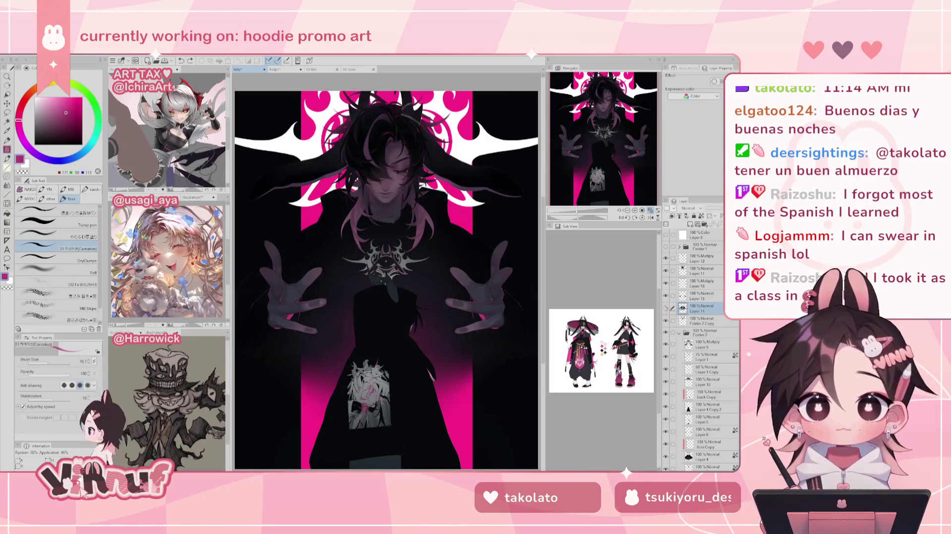
scroll(582, 163, up, 1)
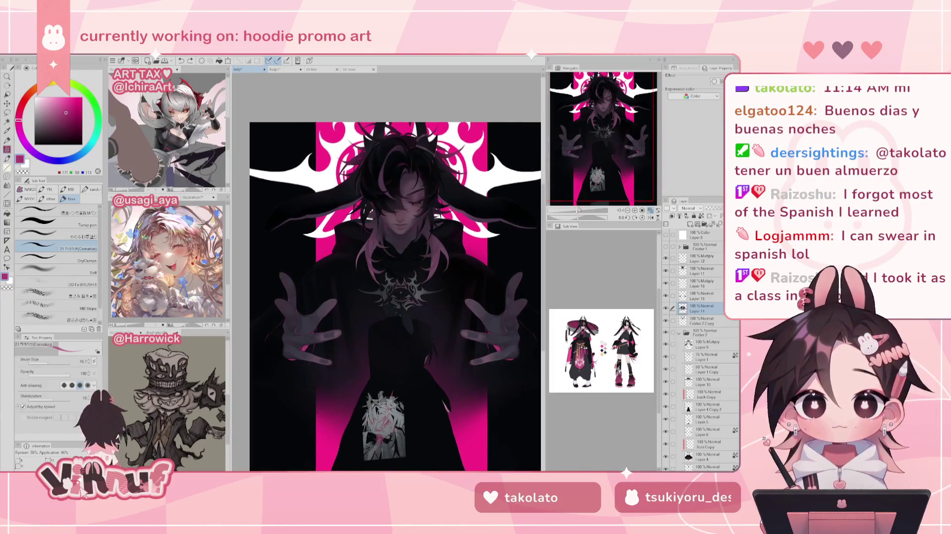
drag(579, 210, 582, 211)
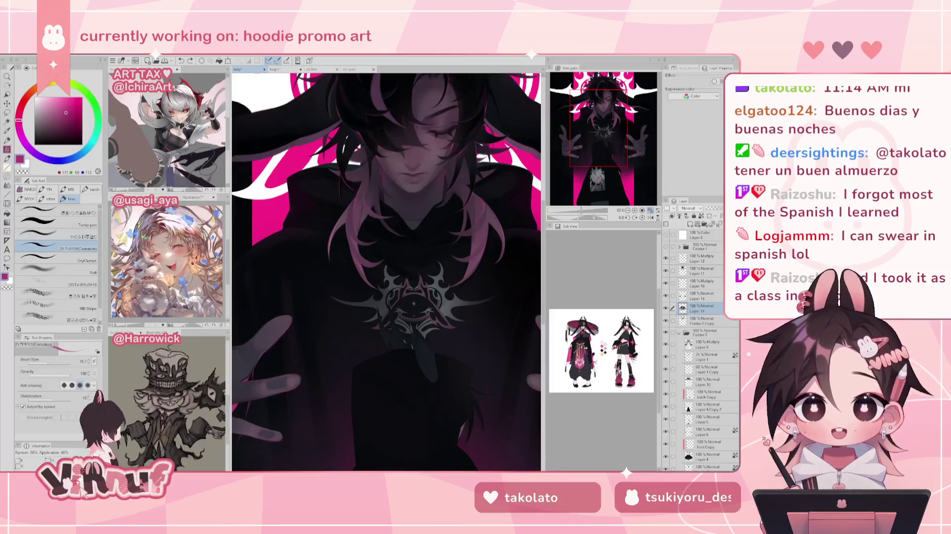
drag(386, 272, 347, 347)
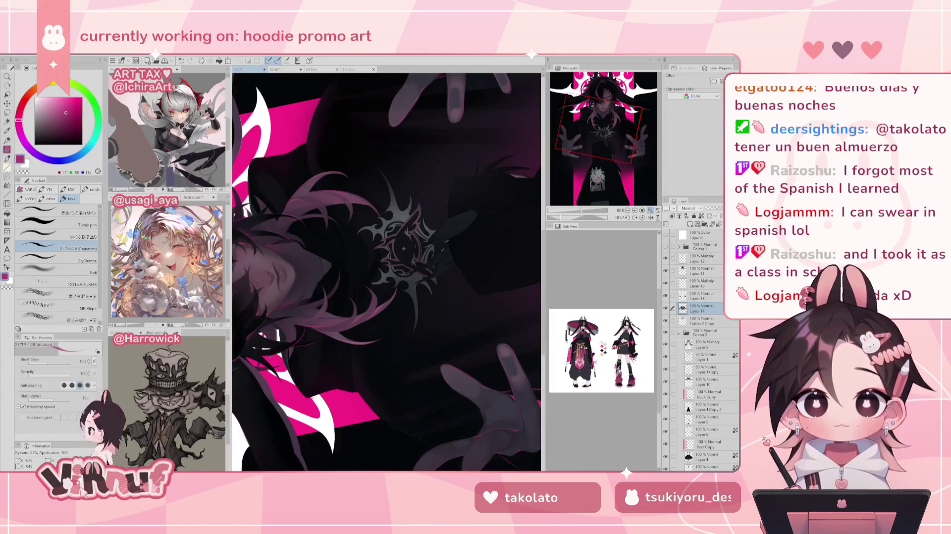
click(642, 218)
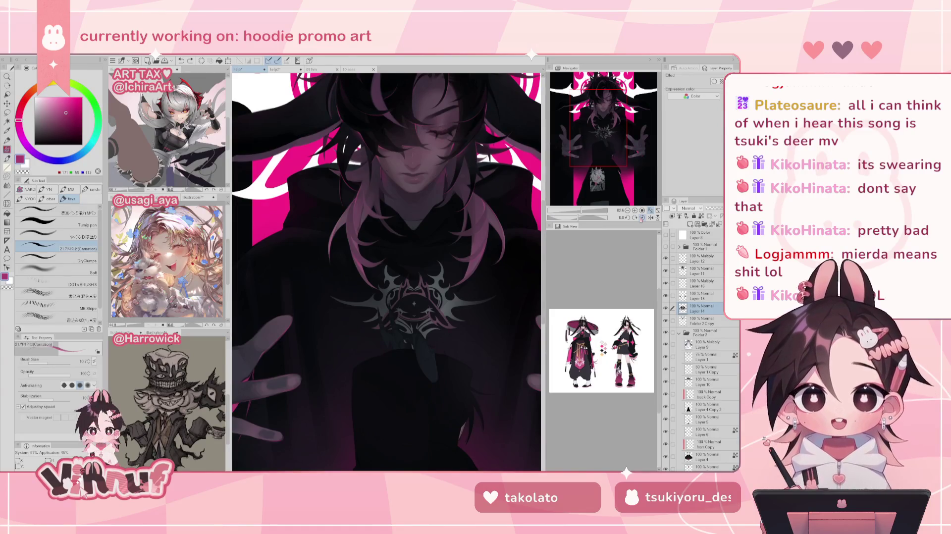
Compare the last change with undo/redo, then paint two subtle strokes near the face
drag(438, 313, 397, 365)
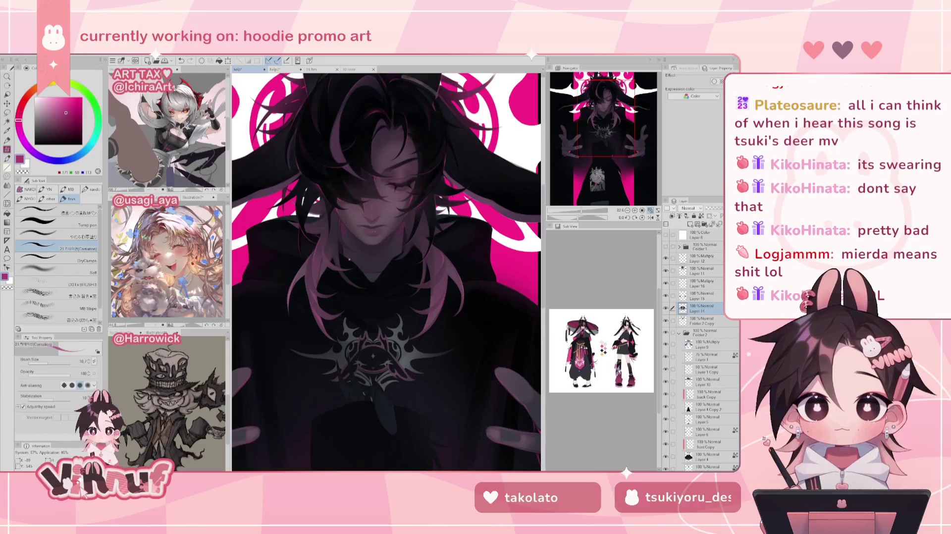
key(ctrl+z)
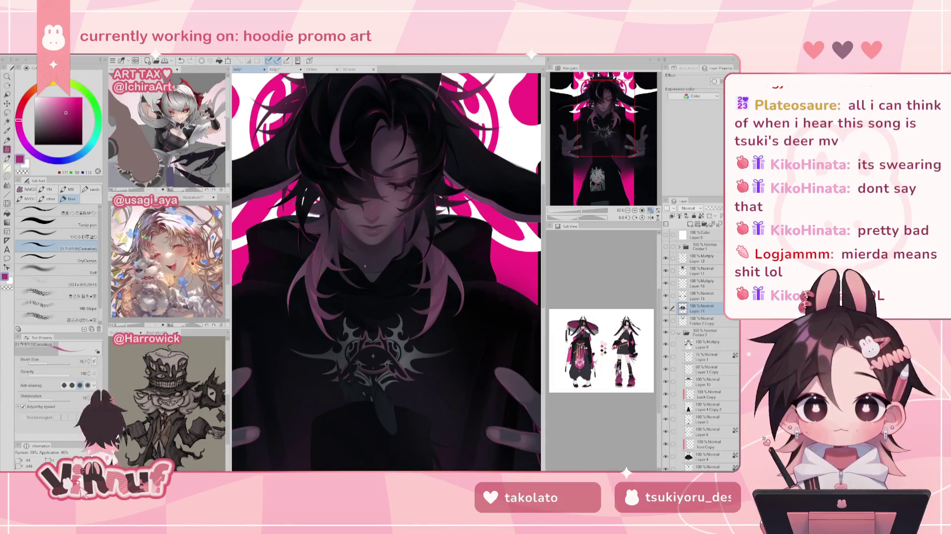
key(ctrl+y)
key(ctrl+z)
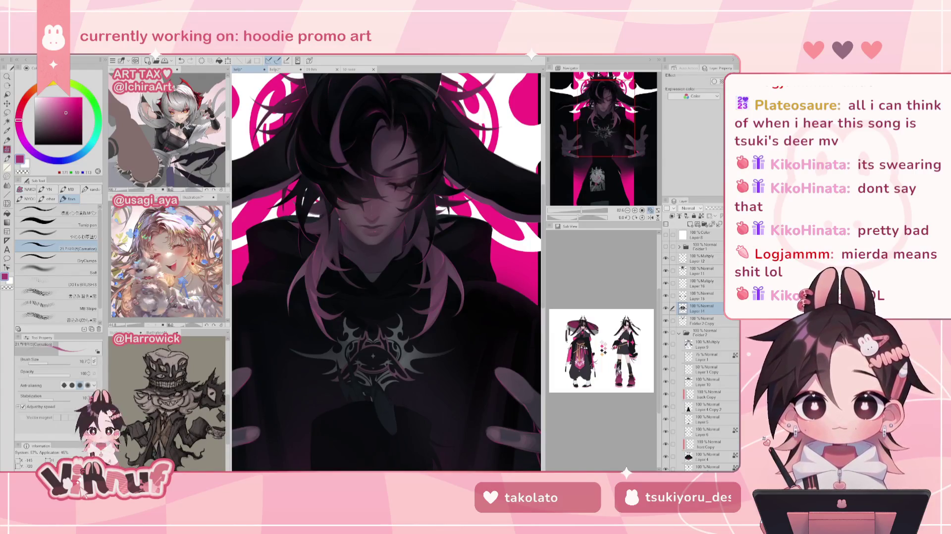
drag(369, 280, 389, 295)
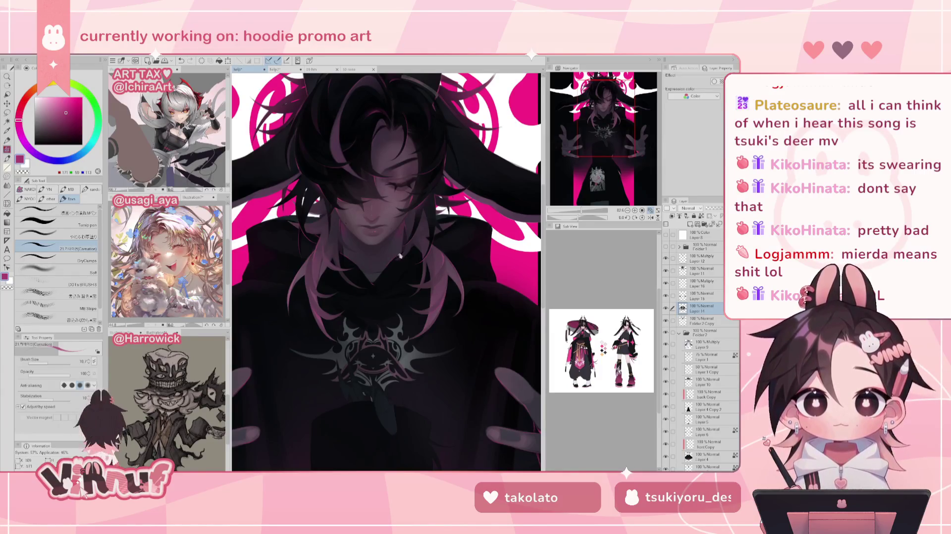
drag(399, 255, 415, 245)
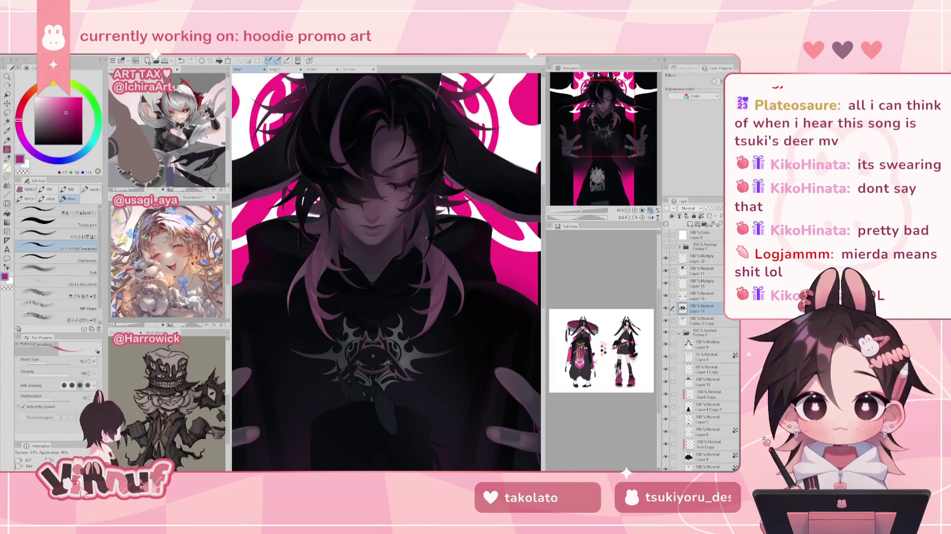
Shift the view and toggle Layer 11's visibility to compare the result
drag(302, 242, 327, 257)
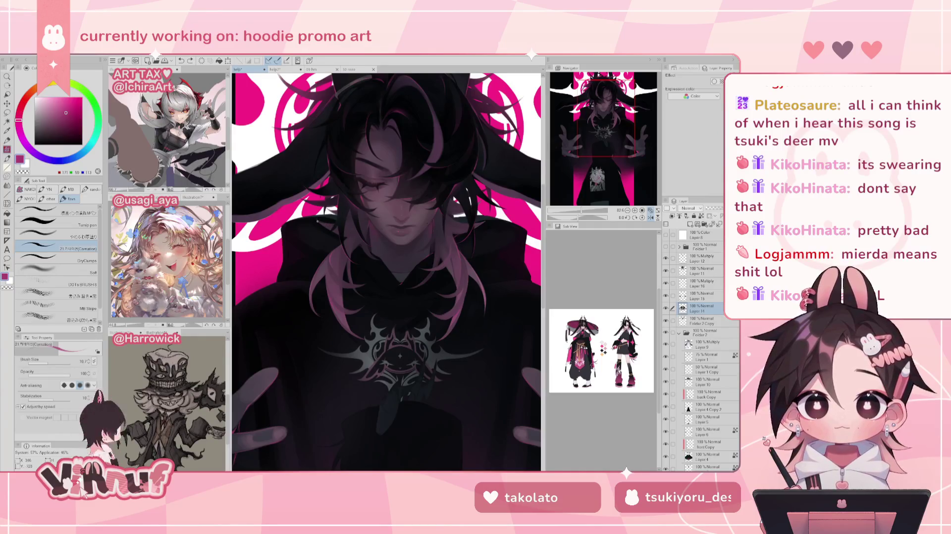
drag(334, 222, 333, 201)
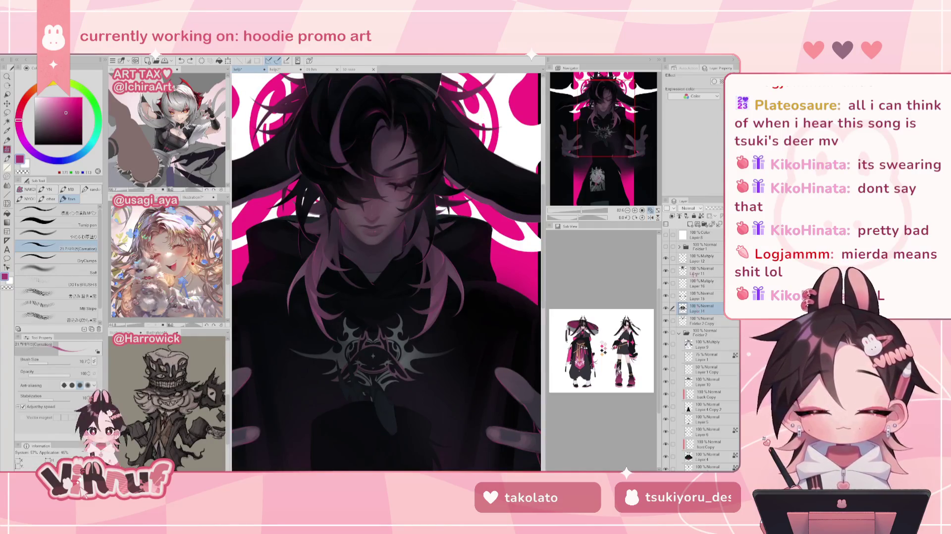
click(698, 271)
click(666, 271)
click(666, 270)
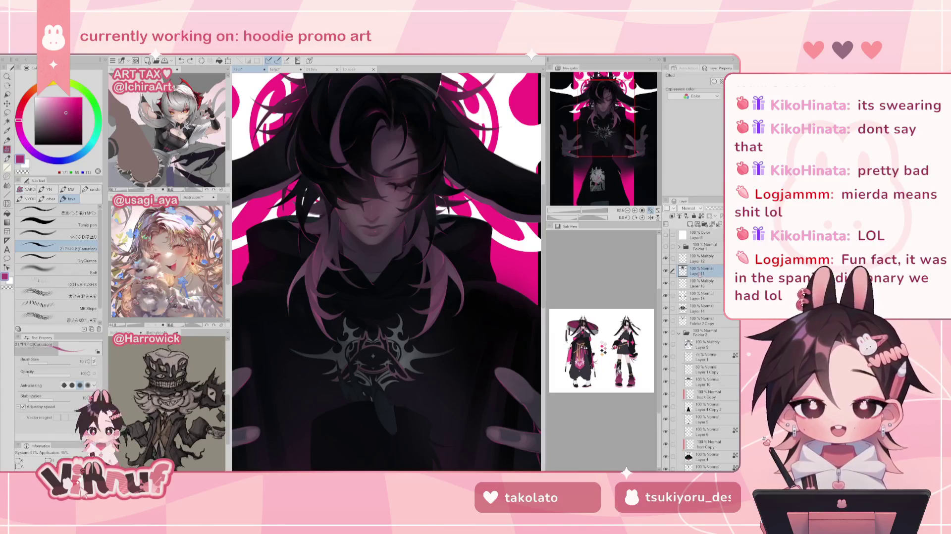
Reselect Layer 14 and rotate the canvas view sideways
click(703, 307)
drag(406, 350, 456, 357)
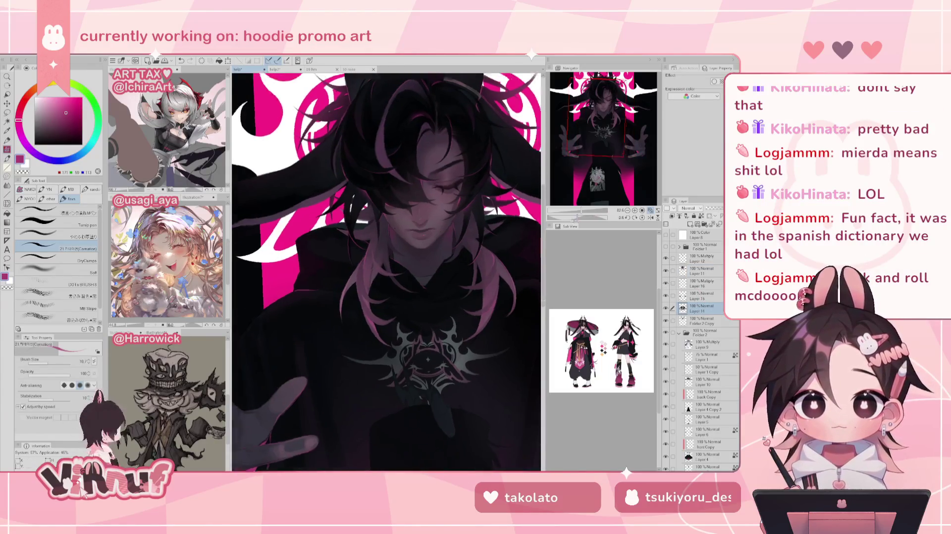
drag(329, 268, 409, 329)
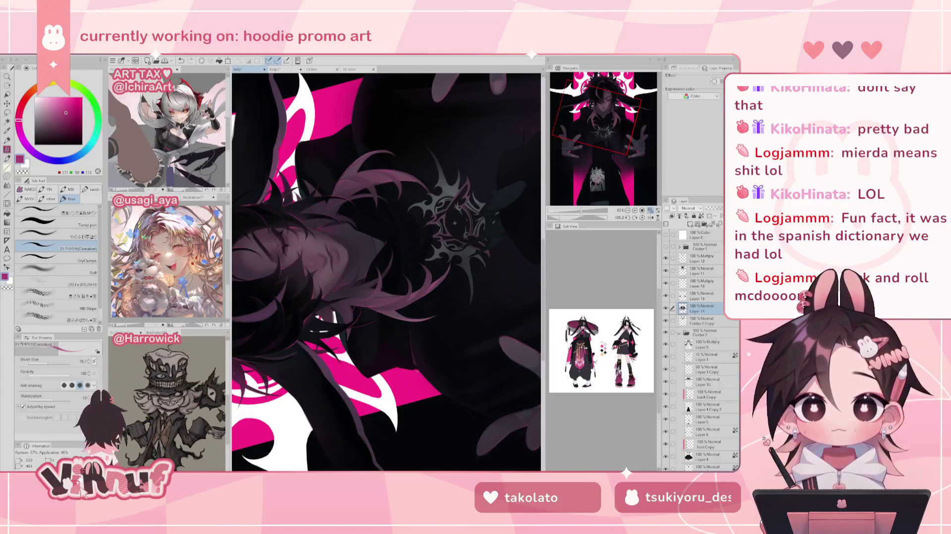
Reset the view rotation to upright, undo the last stroke, mirror the canvas and pan the artwork
click(651, 218)
drag(499, 316, 470, 299)
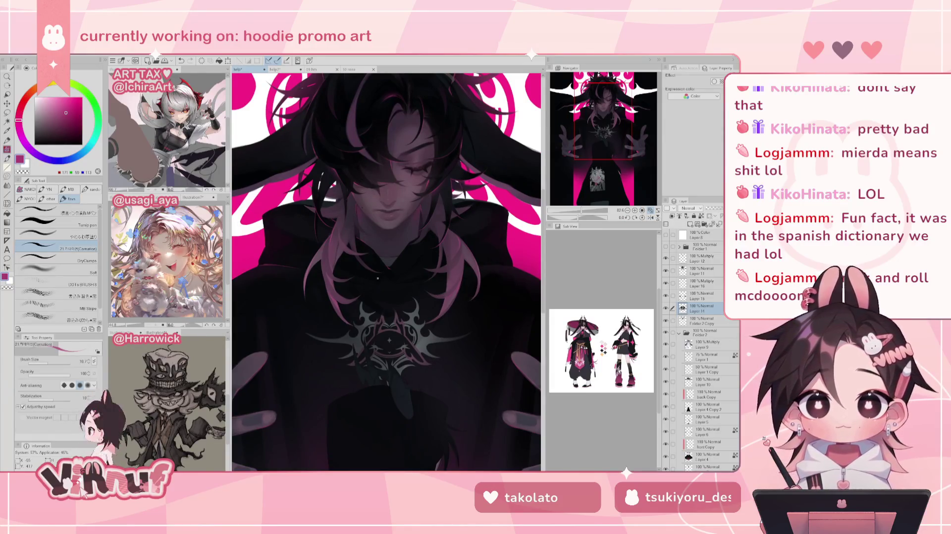
key(ctrl+z)
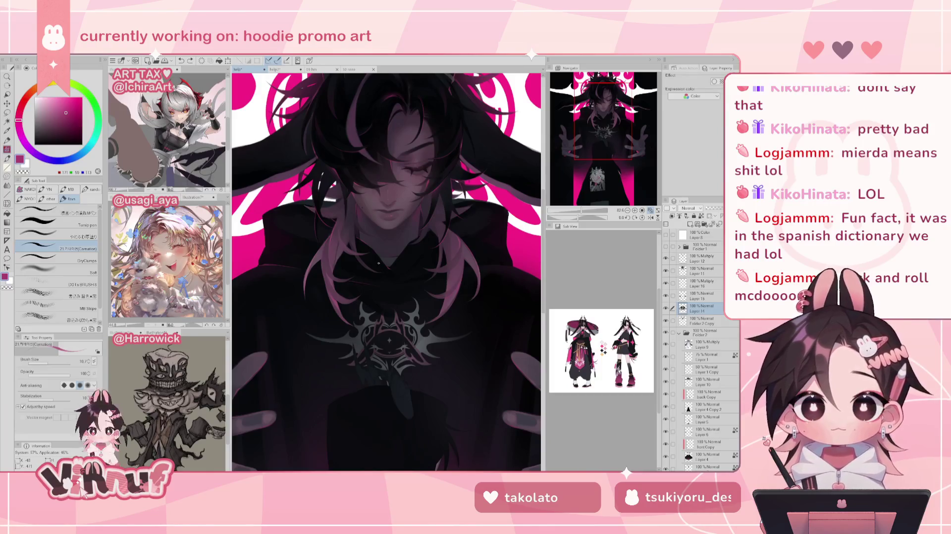
key(h)
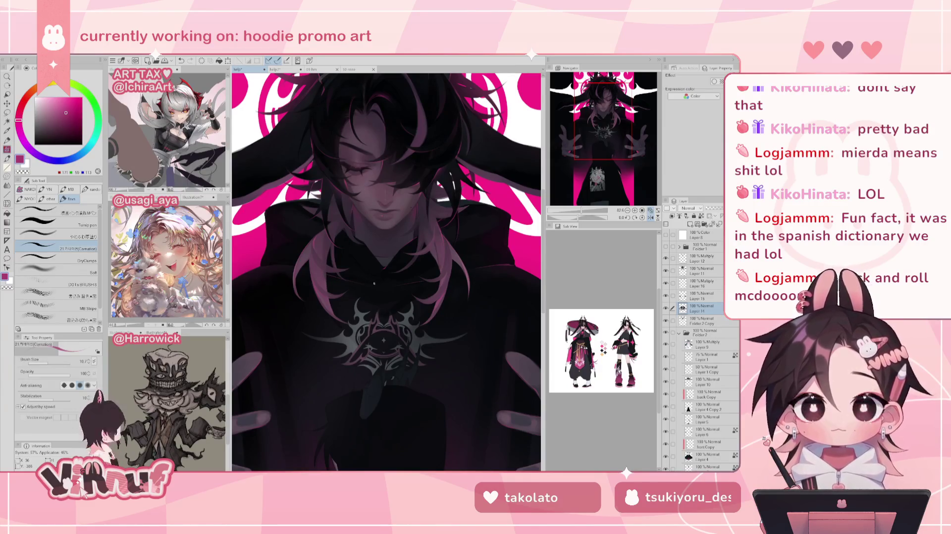
key(asciicircum)
drag(432, 216, 417, 216)
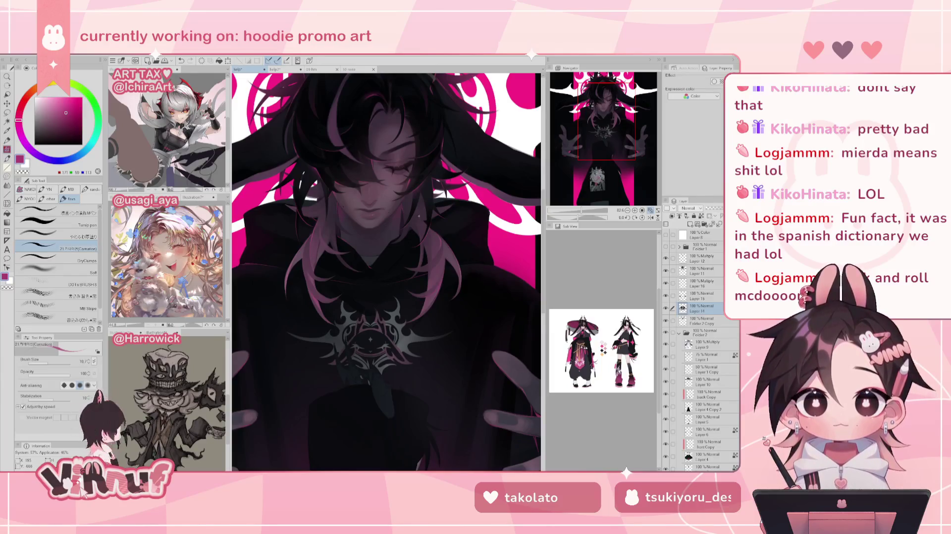
Flip the view back to normal and undo the last stroke
drag(428, 212, 407, 213)
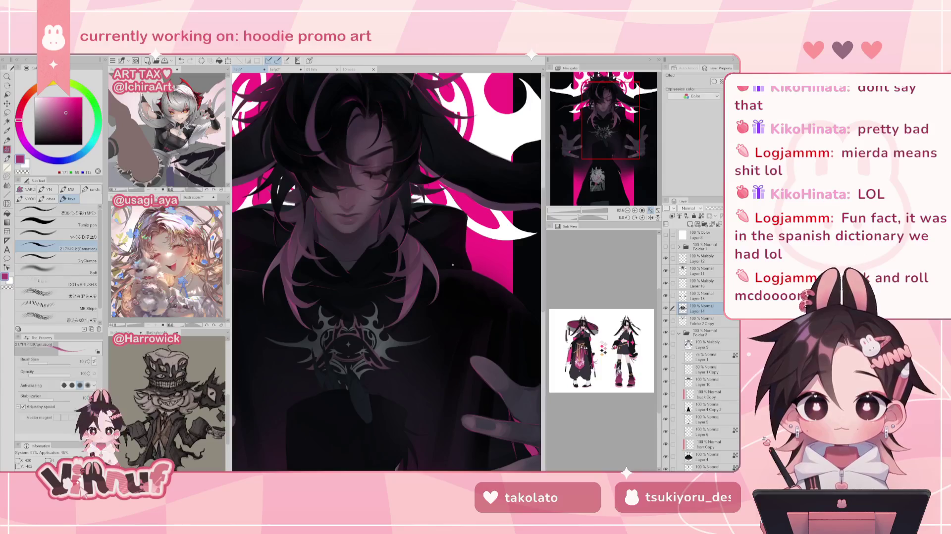
key(h)
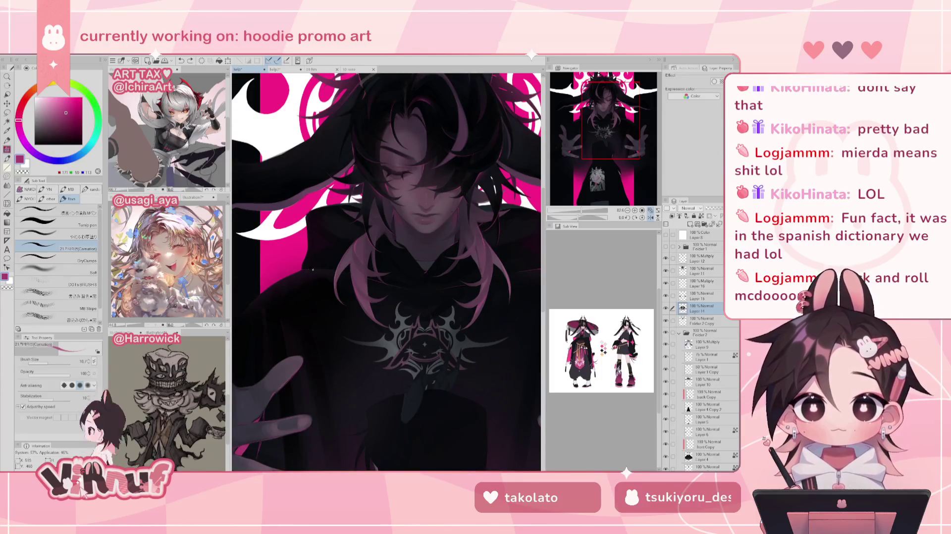
key(ctrl+z)
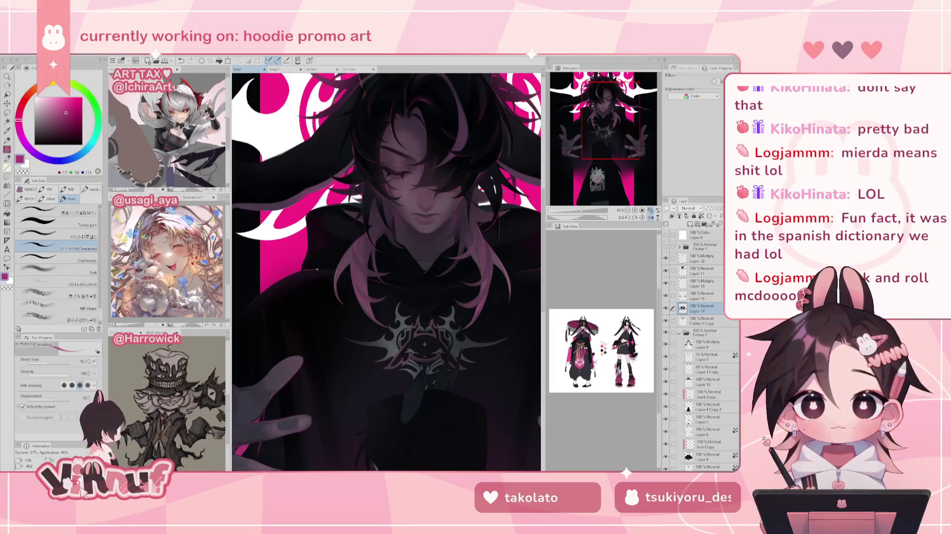
Zoom in on the left reaching hand and pick a dark colour from the colour wheel
drag(583, 211, 581, 217)
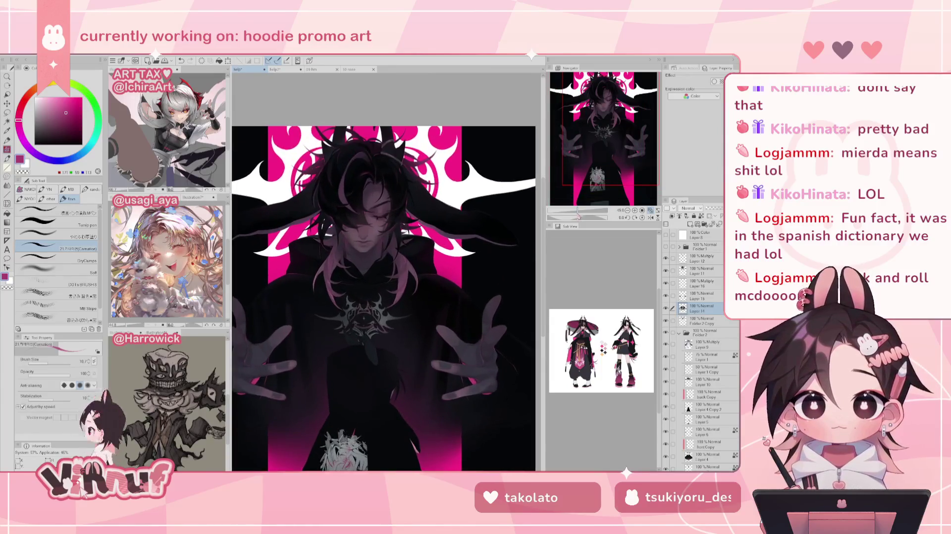
drag(597, 170, 592, 165)
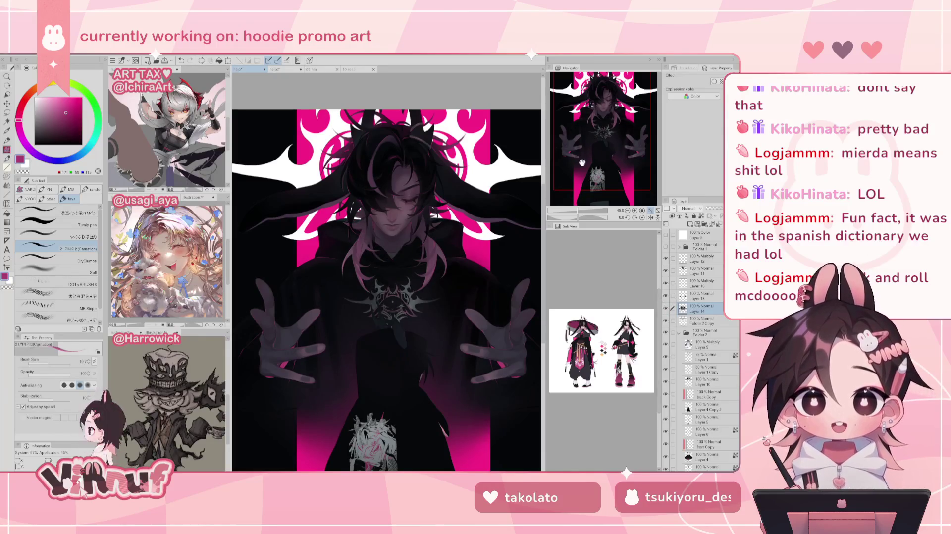
drag(580, 209, 590, 209)
alt+click(373, 262)
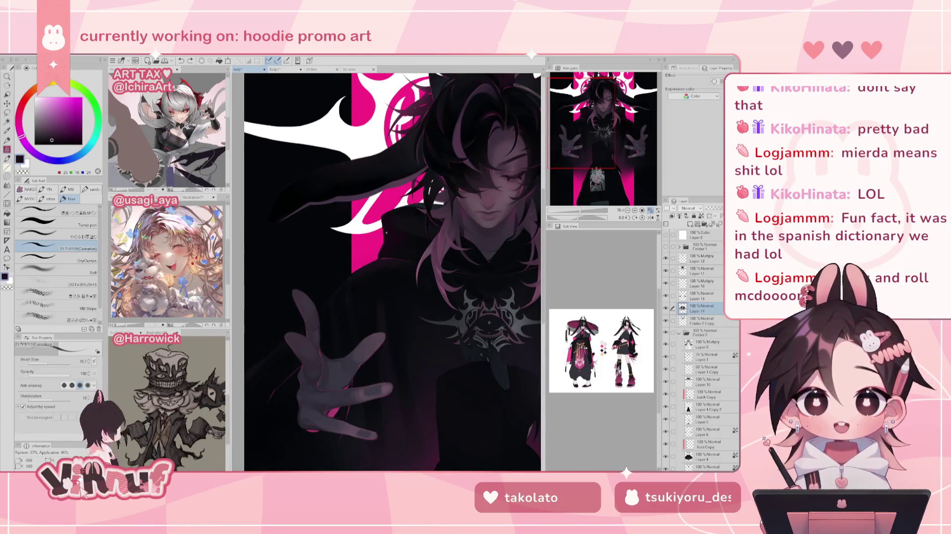
Select the やわらか厚塗り brush, sample the hair's dark purple, and shrink the whole artwork in view
click(72, 236)
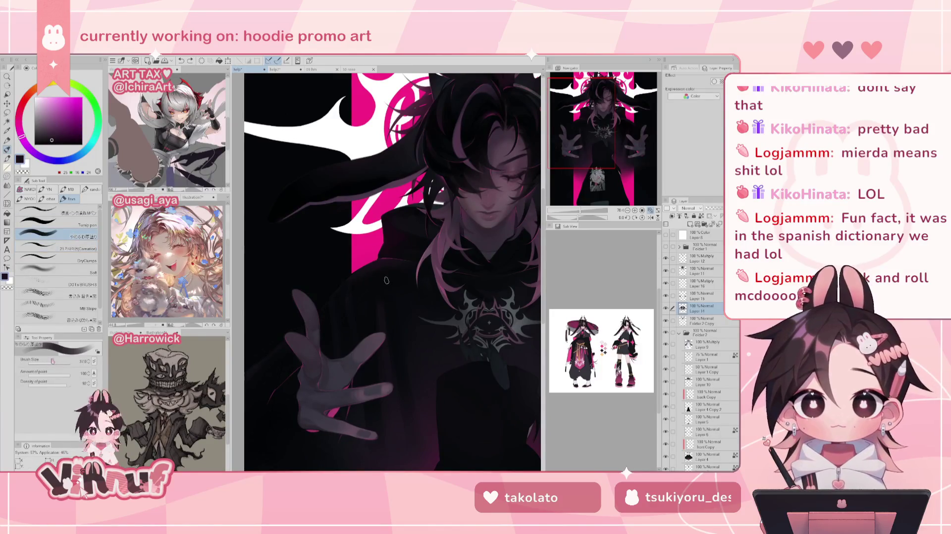
key(h)
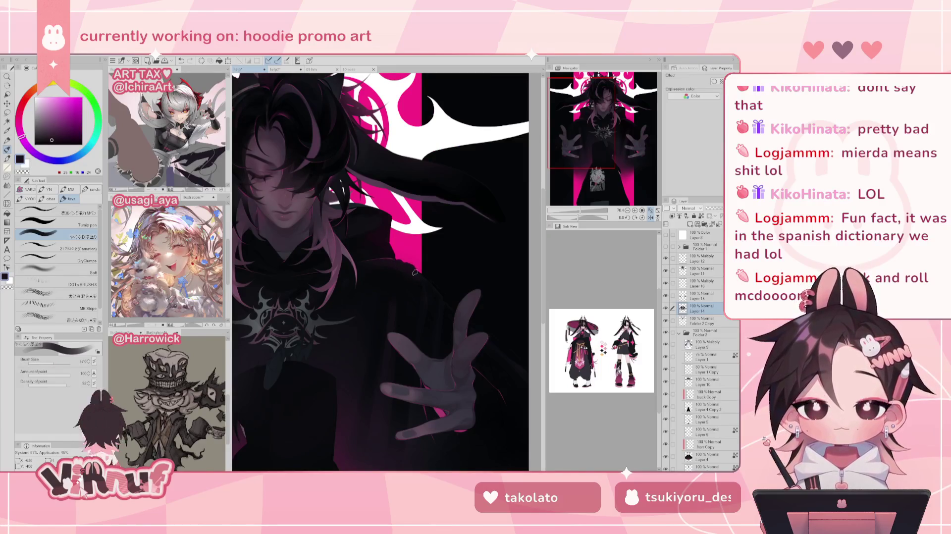
key(ctrl+0)
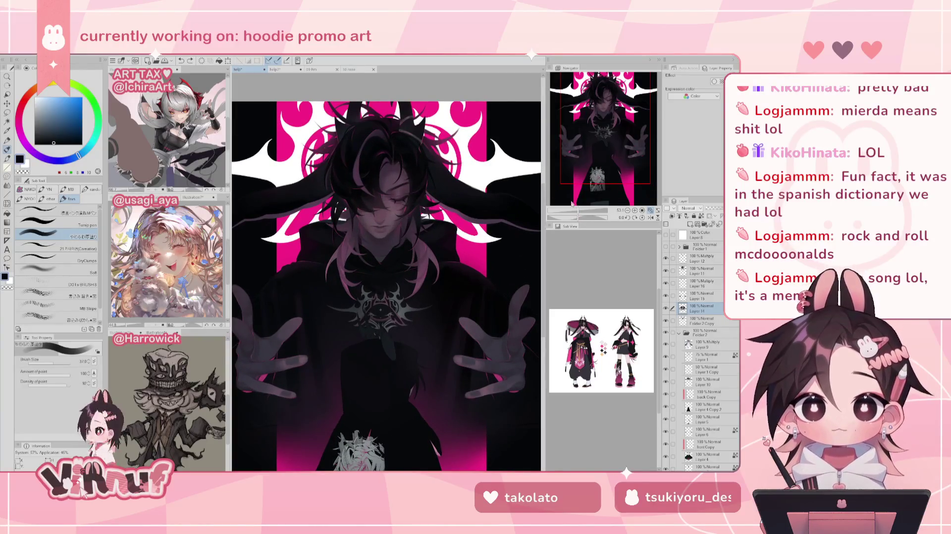
alt+click(293, 269)
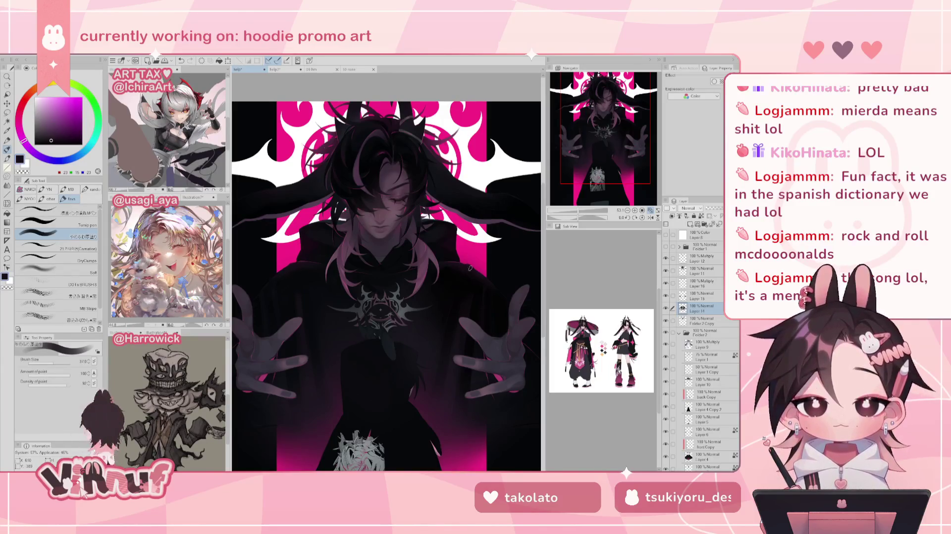
click(576, 213)
drag(576, 213, 576, 206)
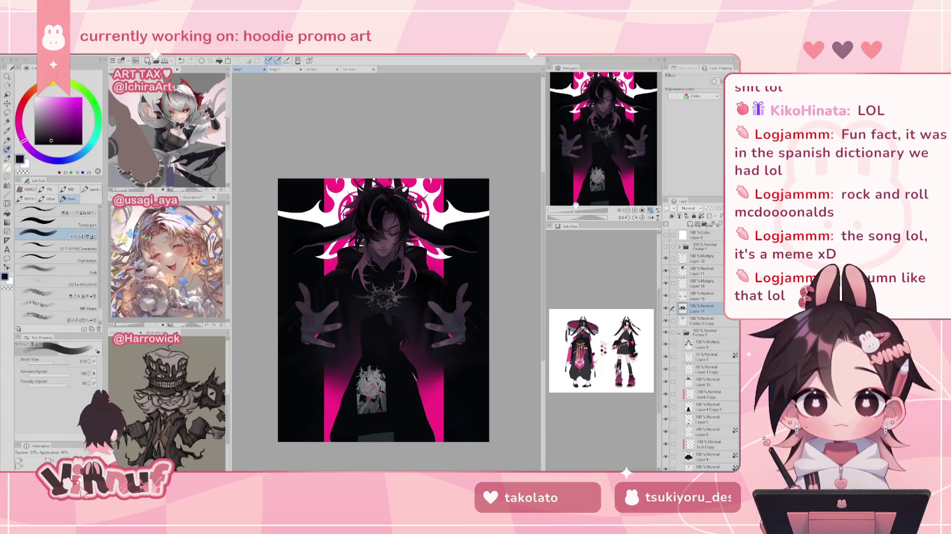
Zoom in on the figure's head and chest, then pick a pink-purple and the 21 (Carnation) brush
drag(575, 205, 579, 212)
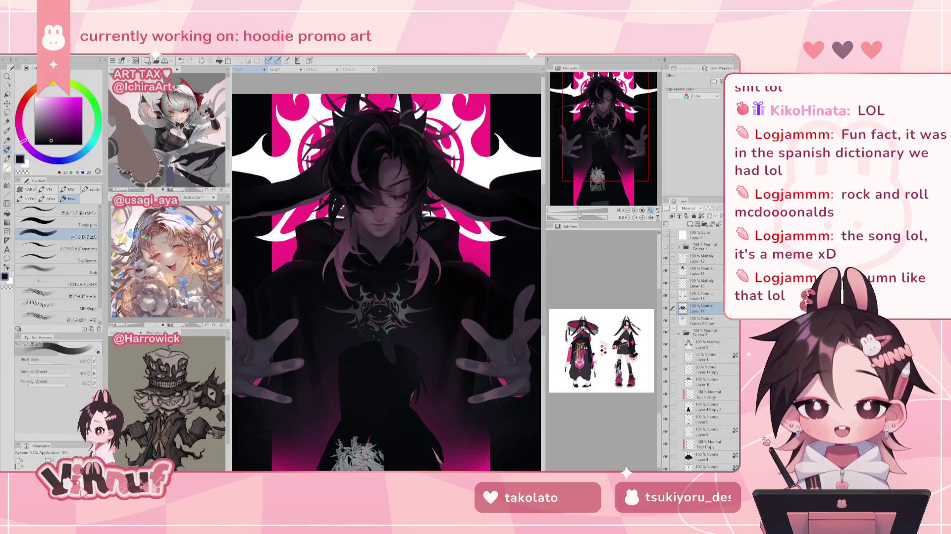
drag(579, 212, 583, 212)
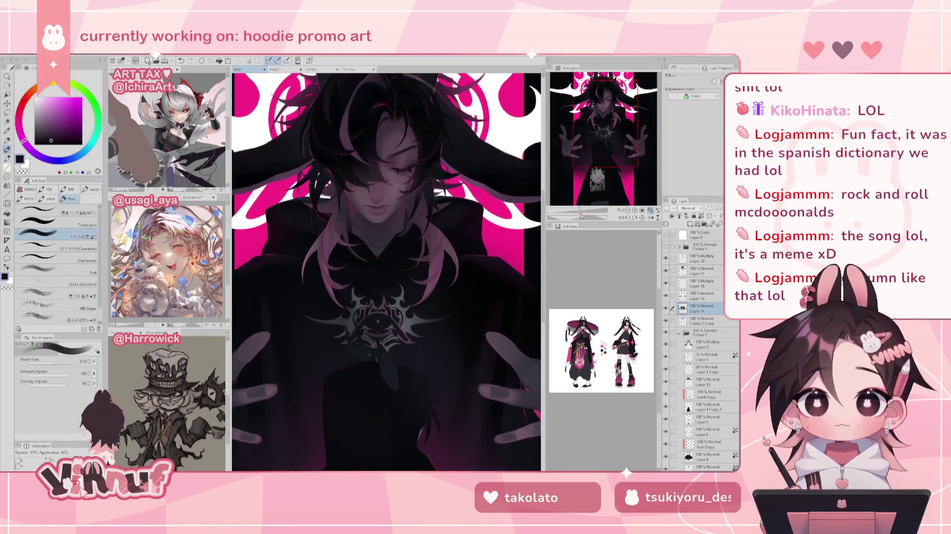
alt+click(329, 284)
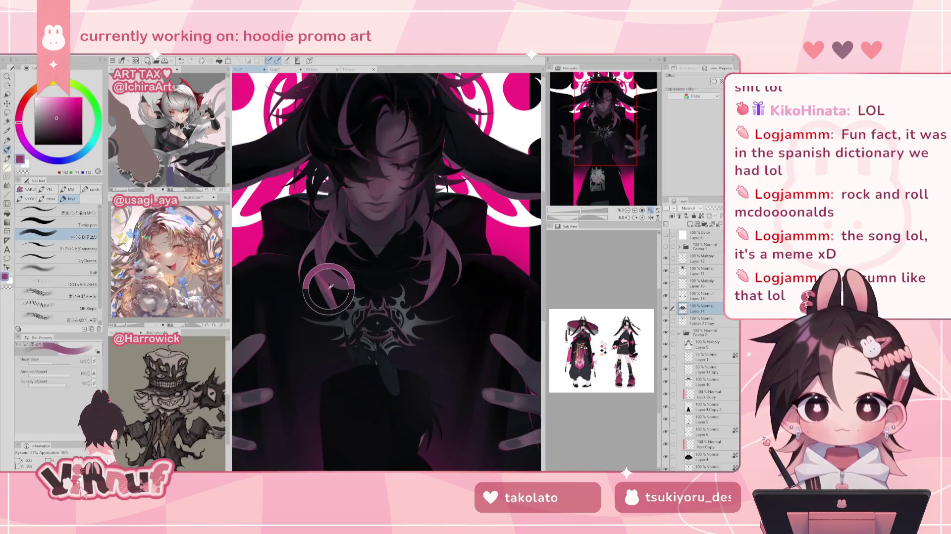
click(84, 246)
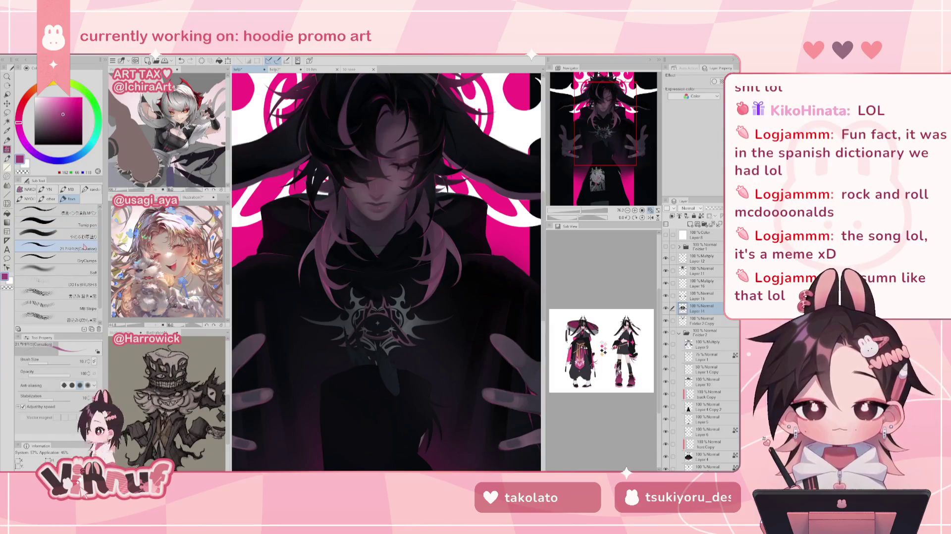
Zoom and pan around the artwork, then fit the whole illustration to the window
drag(583, 212, 576, 212)
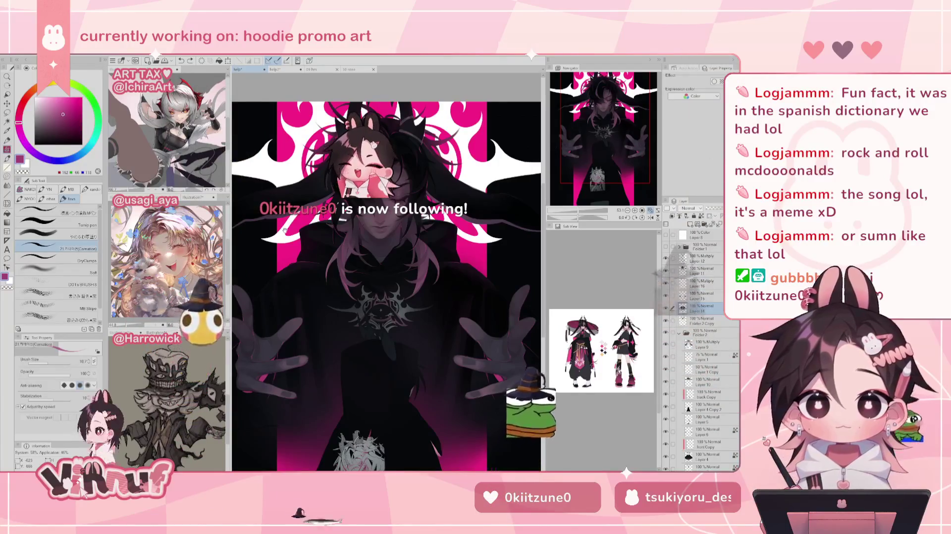
key(ctrl+plus)
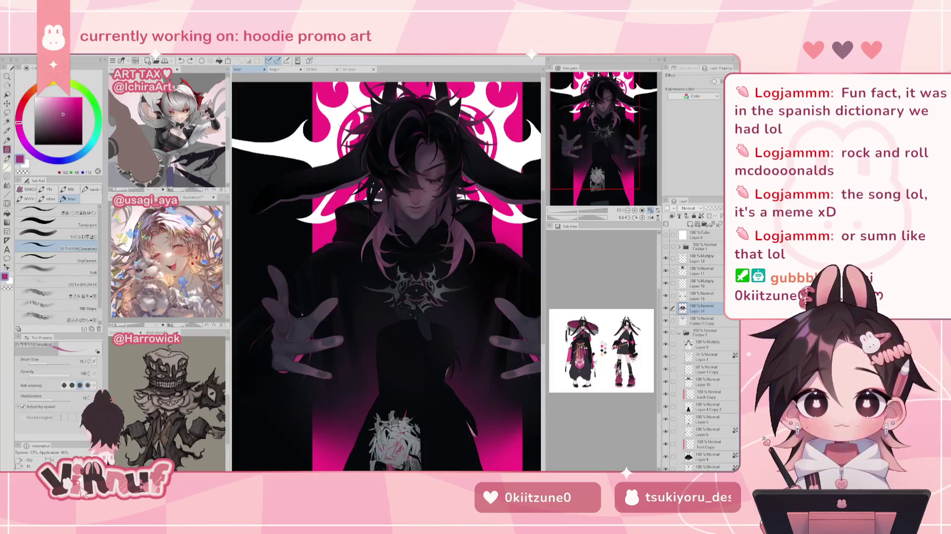
drag(456, 201, 395, 197)
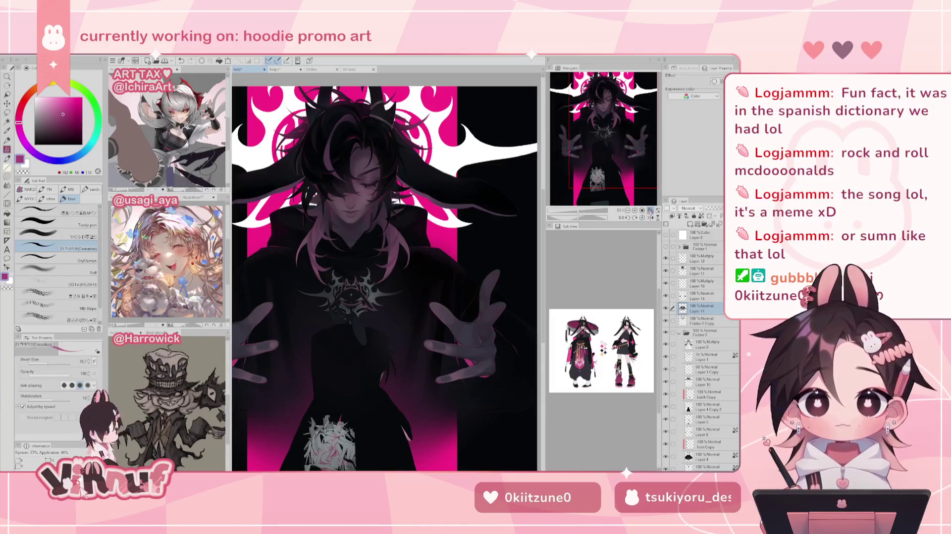
click(650, 211)
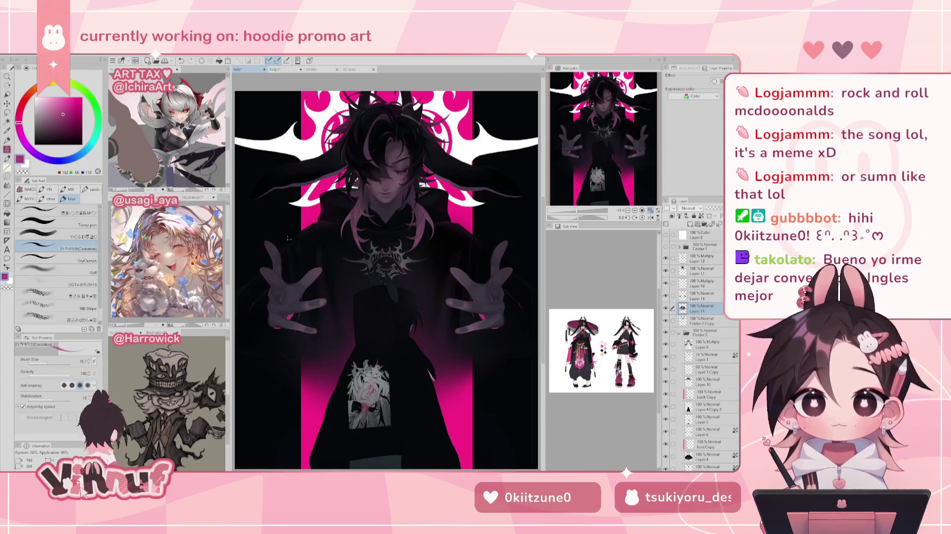
key(ctrl+z)
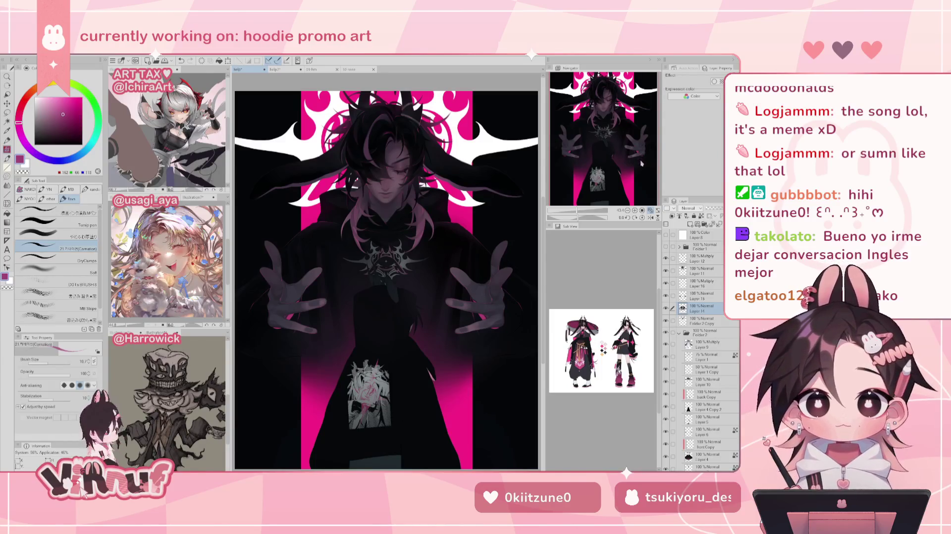
click(666, 308)
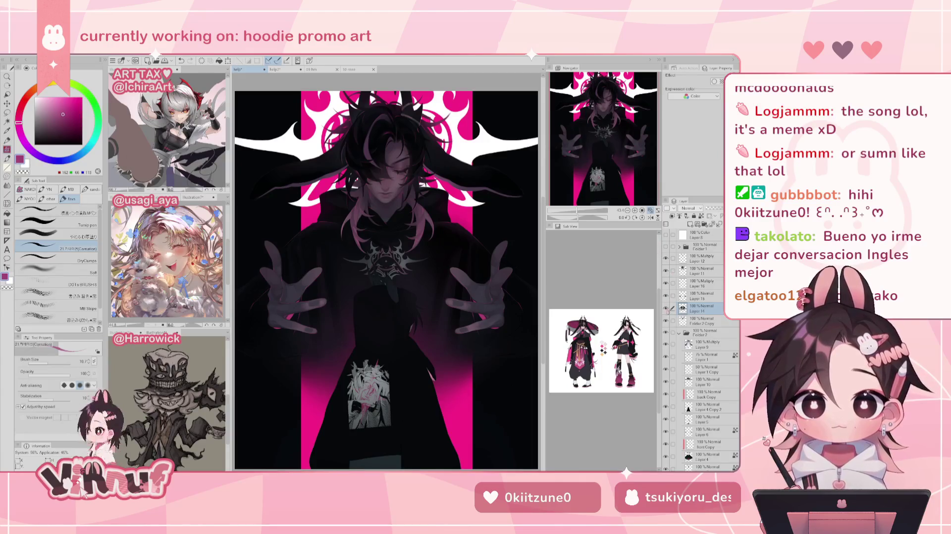
click(666, 308)
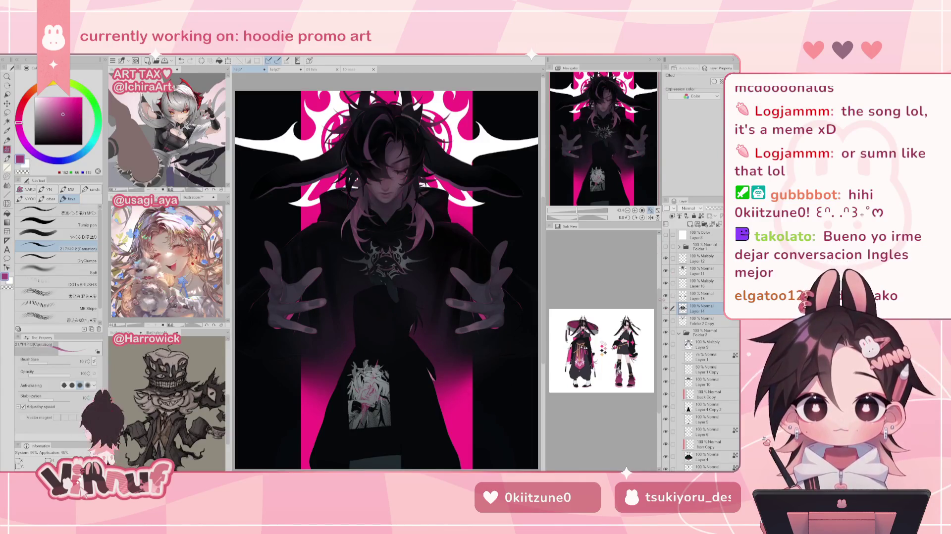
click(665, 309)
click(666, 308)
drag(622, 169, 612, 152)
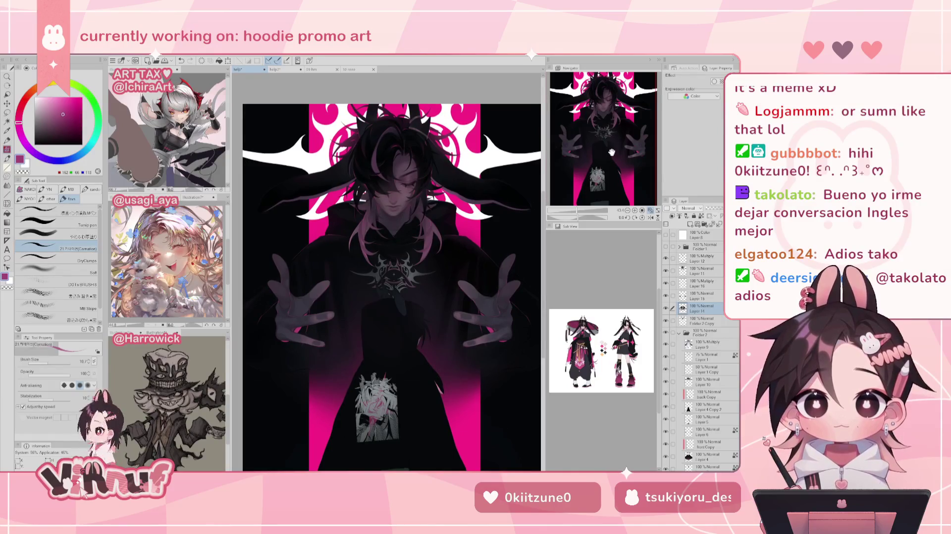
click(666, 308)
click(665, 308)
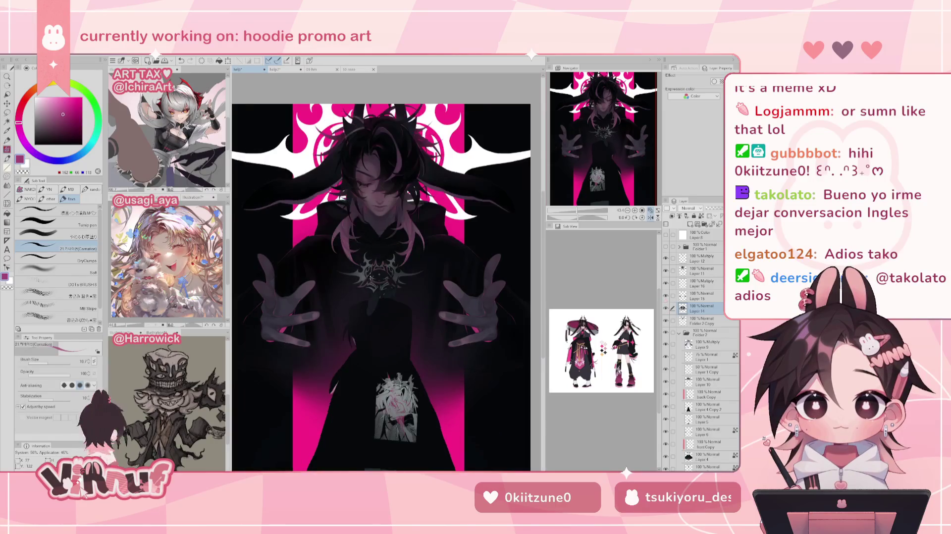
key(b)
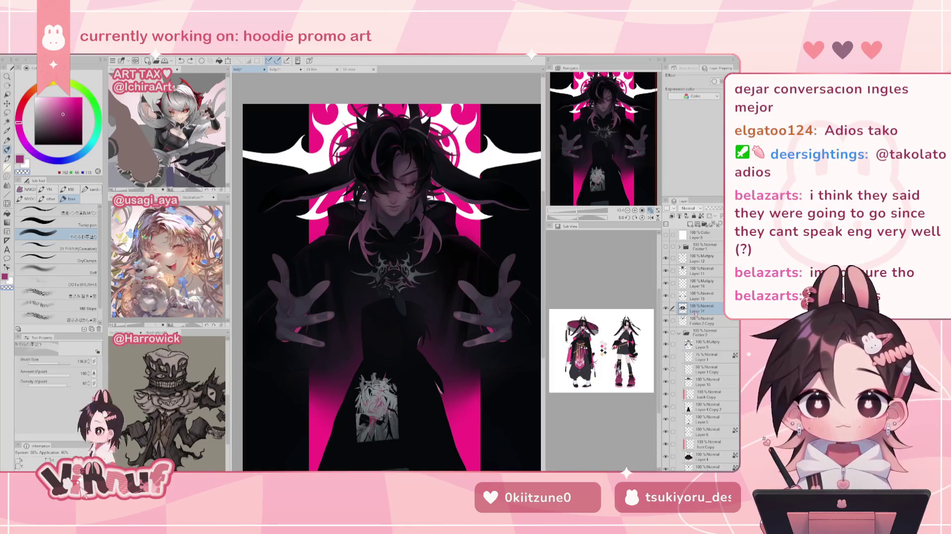
Switch from Layer 14 to Layer 15 and sample the dark navy tones from the hands
click(698, 296)
click(665, 283)
click(665, 284)
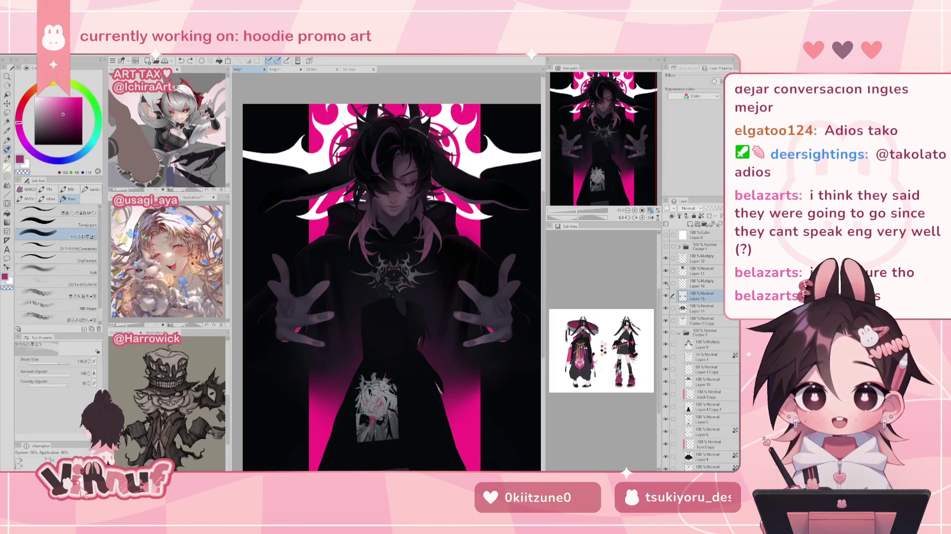
alt+click(293, 318)
alt+click(301, 305)
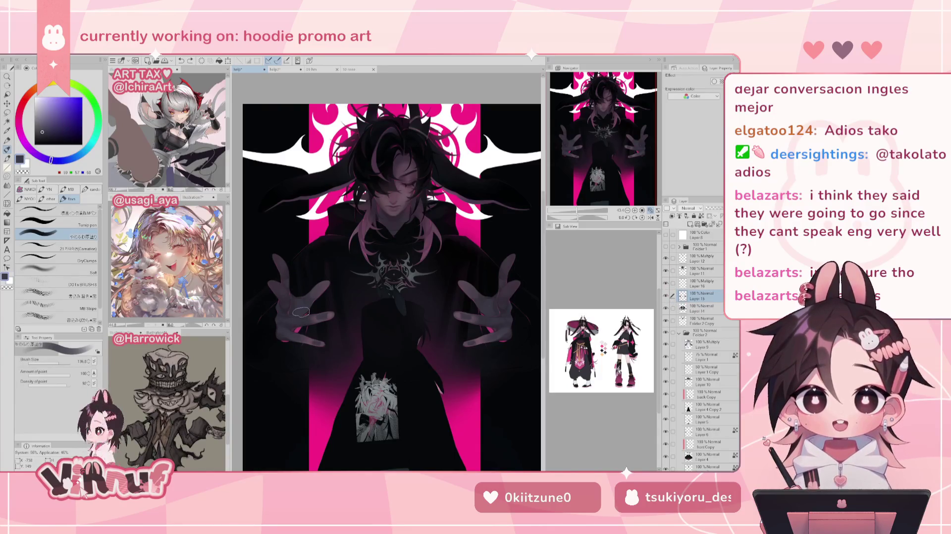
Mirror the view, pick a lighter blue-grey, and shrink the brush from about 79 to about 30
click(57, 364)
scroll(386, 281, up, 1)
scroll(387, 281, up, 1)
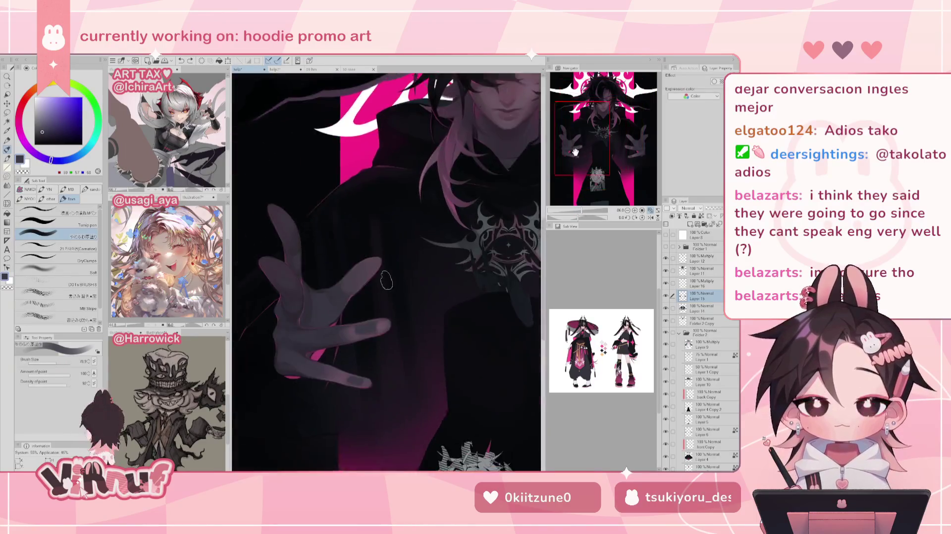
scroll(386, 281, up, 1)
scroll(387, 281, up, 1)
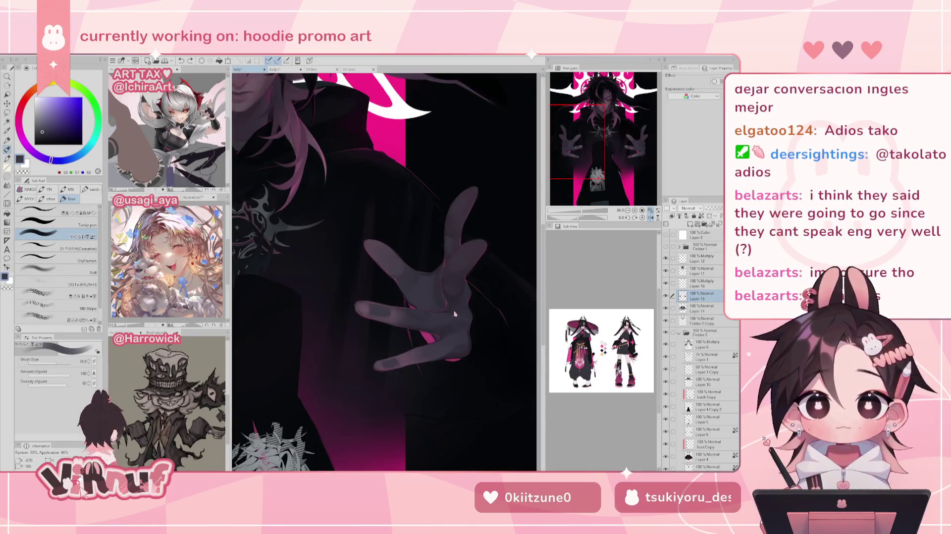
click(56, 363)
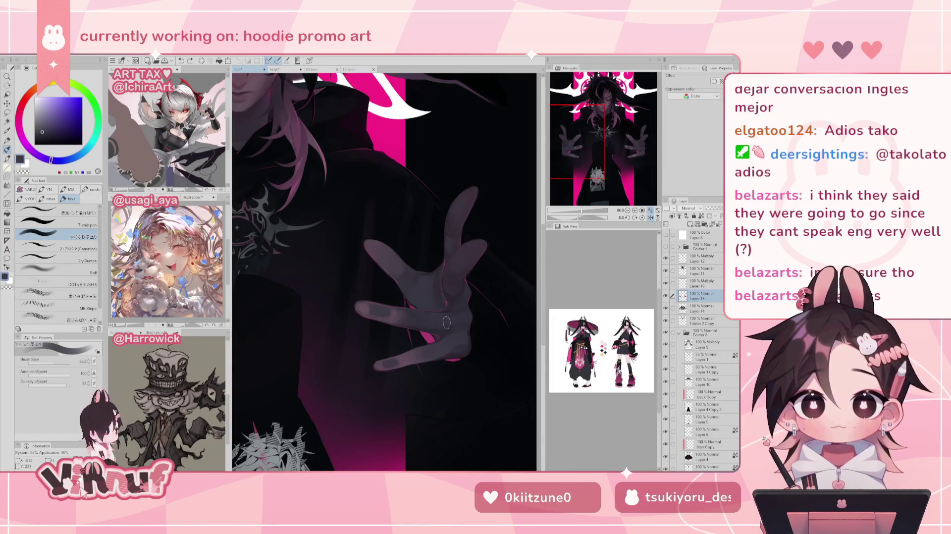
key(h)
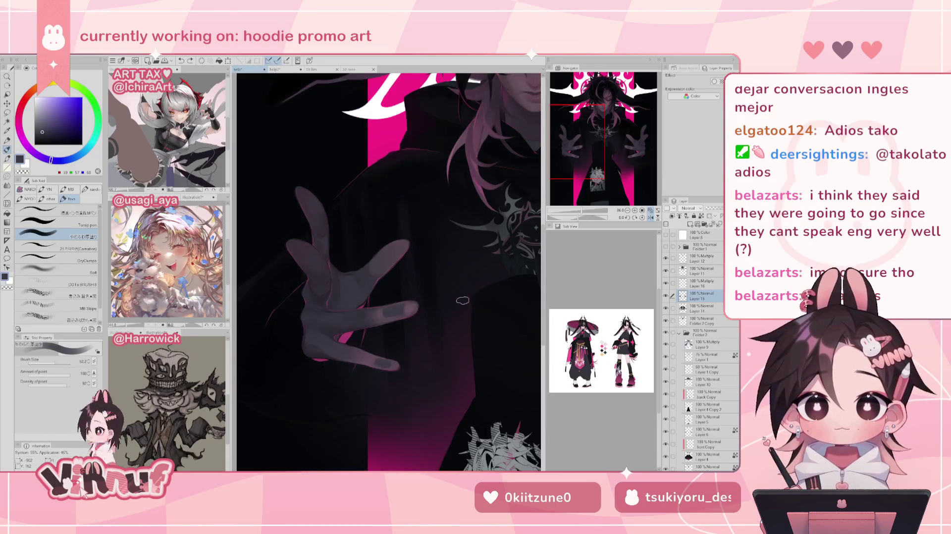
click(42, 129)
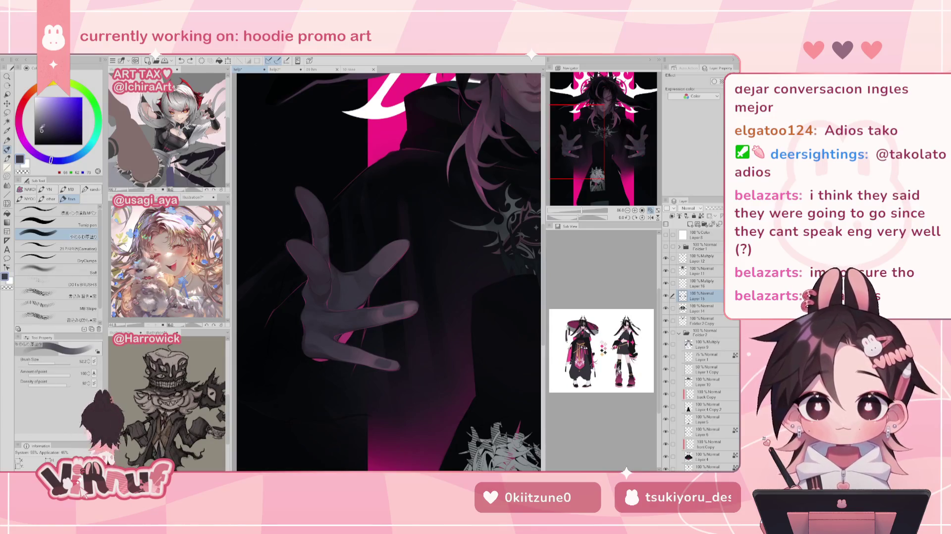
key(bracketleft)
key(bracketleft)
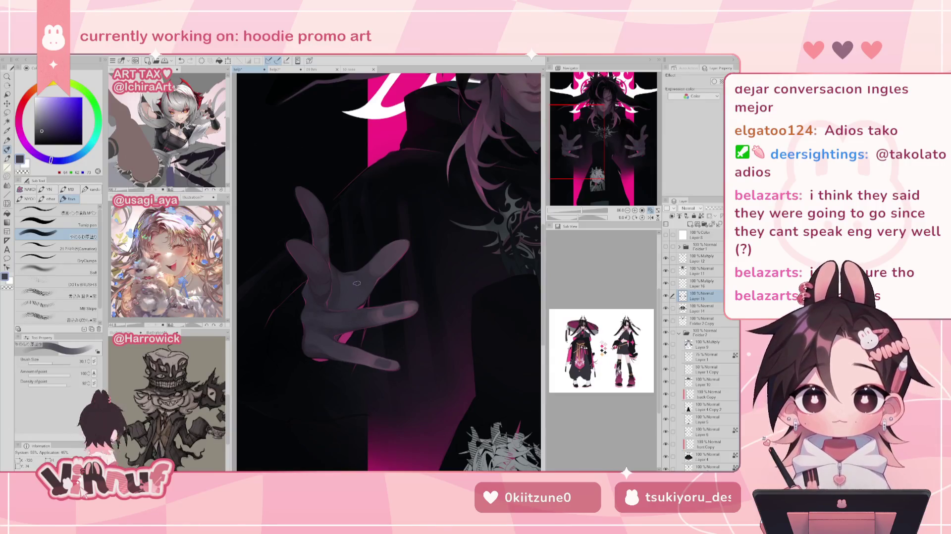
Bring the whole hooded figure into view and select Layer 11
drag(585, 210, 593, 184)
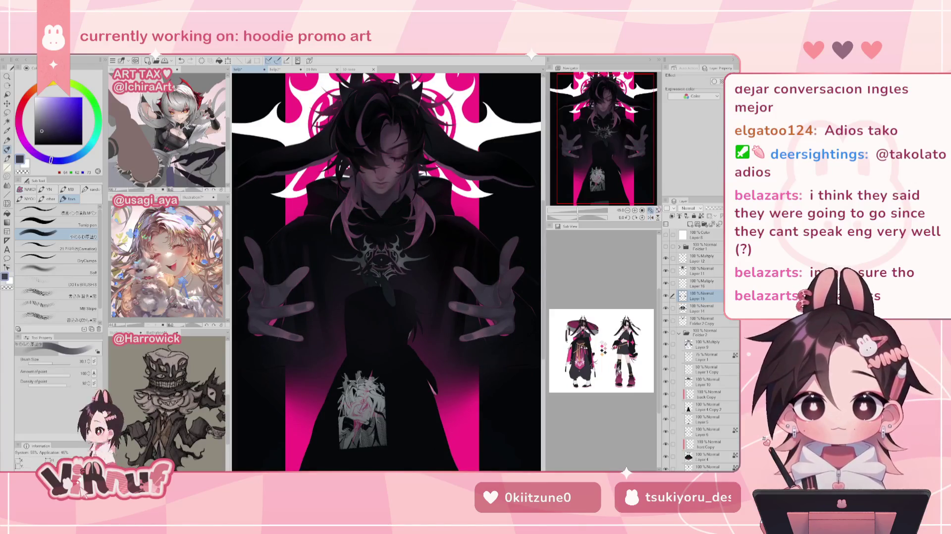
scroll(290, 305, down, 1)
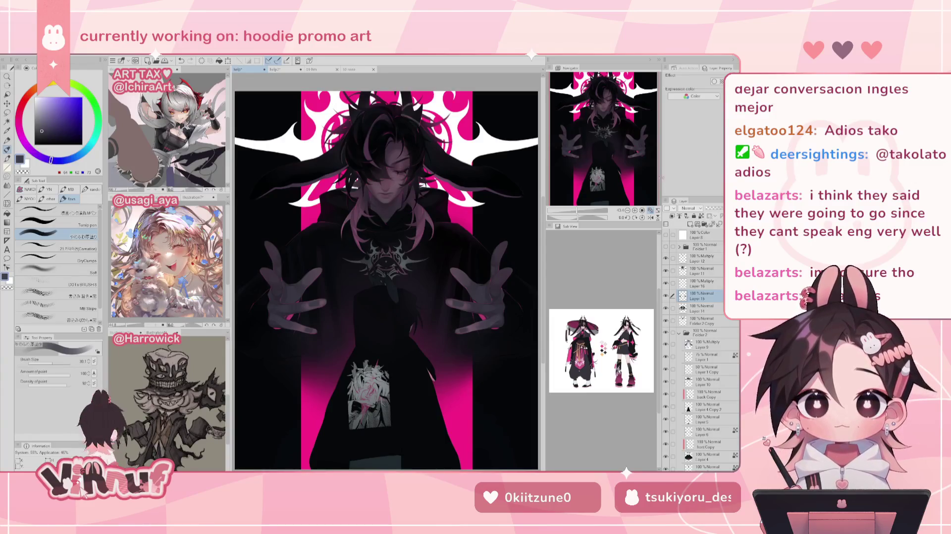
drag(598, 166, 597, 148)
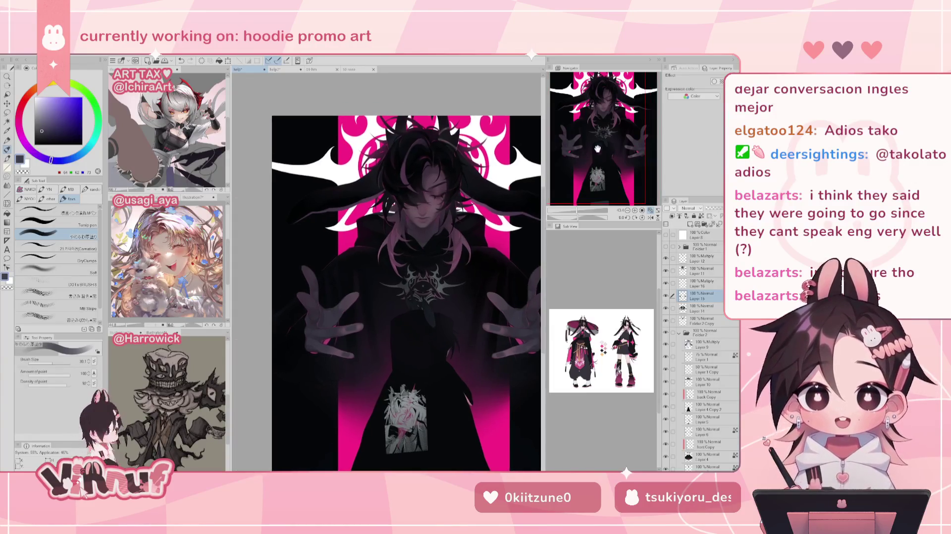
click(701, 270)
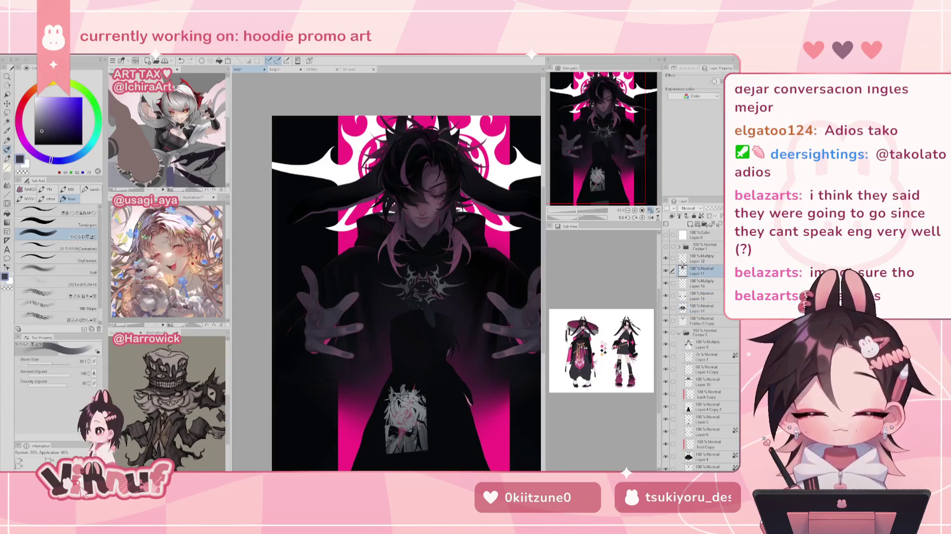
drag(570, 202, 584, 202)
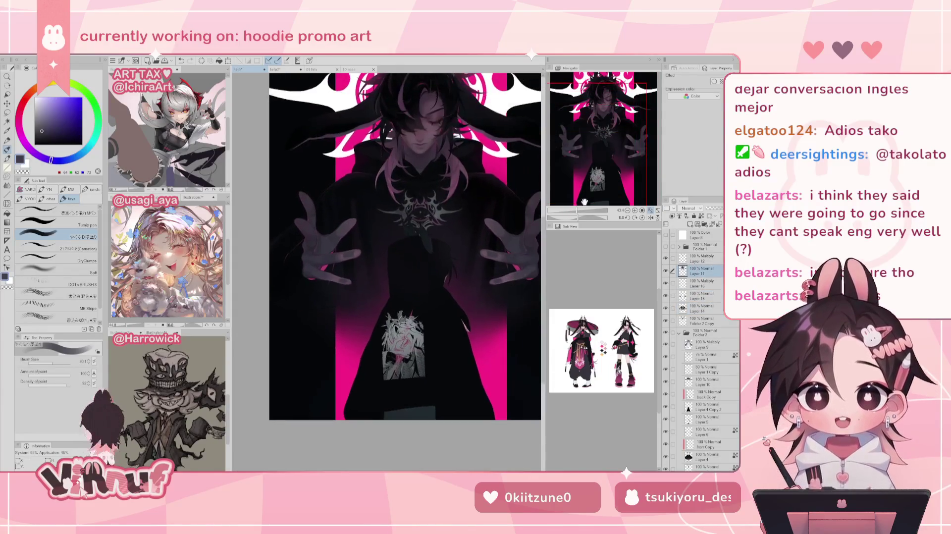
Paint a thin dark stroke into the hair on a rotated canvas, then reset the rotation upright
scroll(585, 201, up, 5)
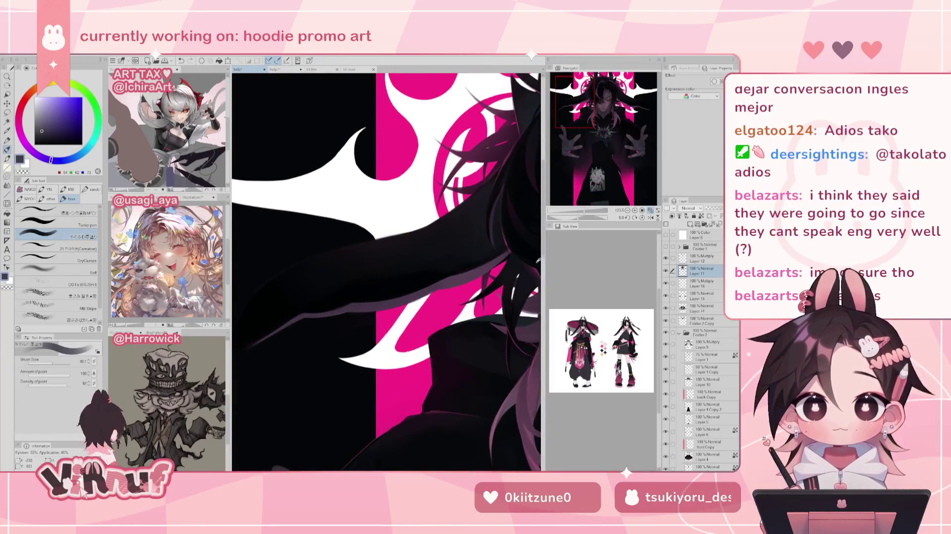
alt+click(537, 260)
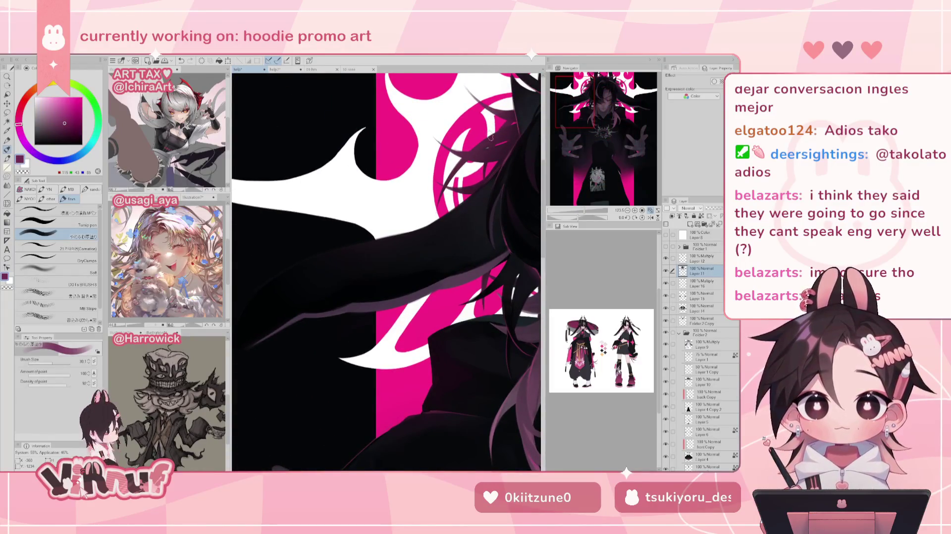
click(64, 113)
click(77, 244)
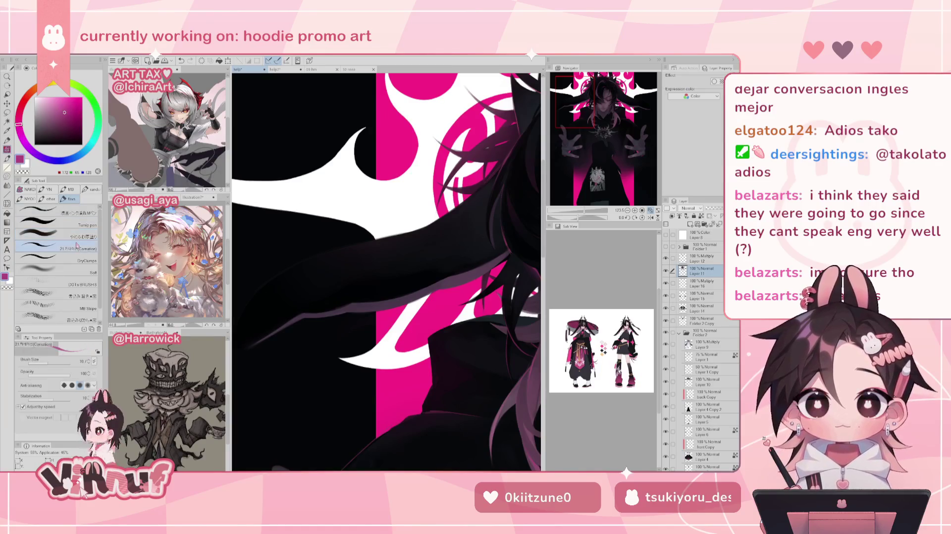
drag(576, 217, 562, 208)
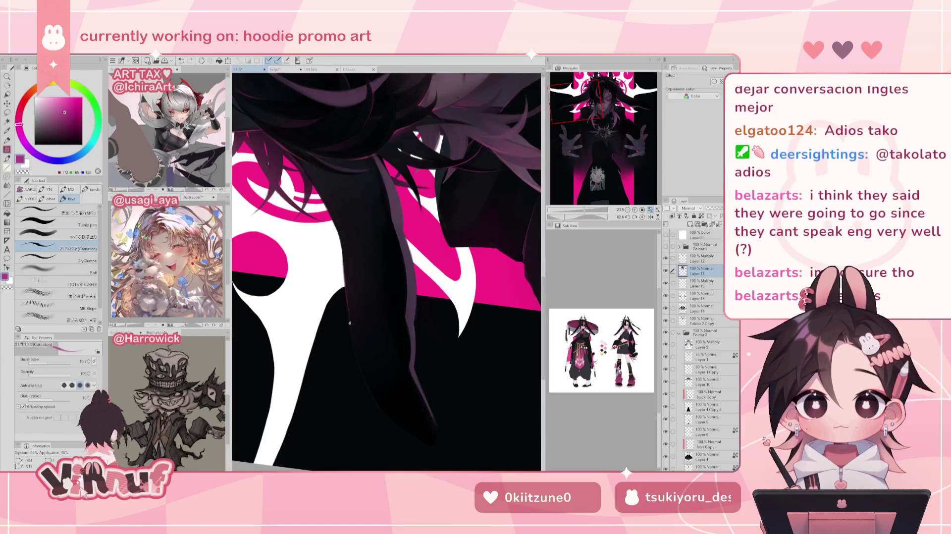
drag(348, 319, 349, 299)
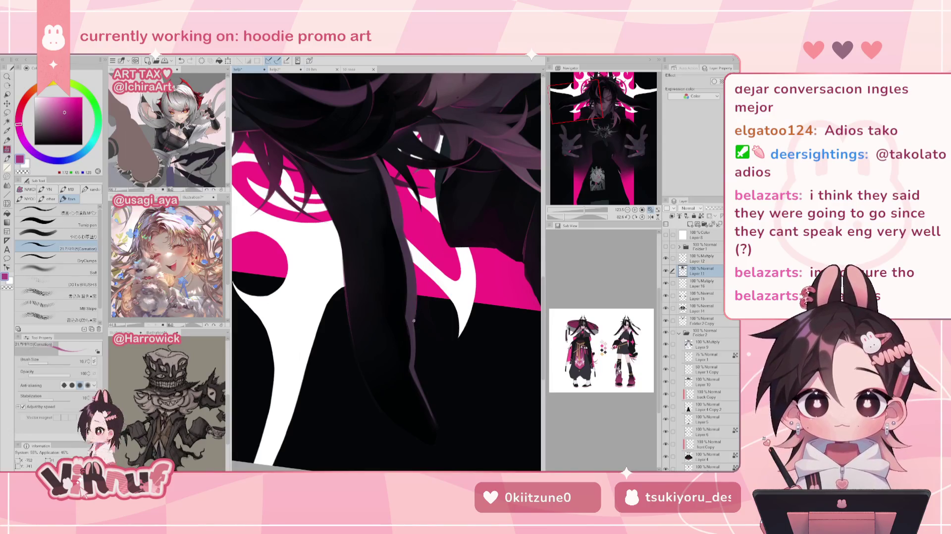
click(643, 217)
mouse_move(605, 141)
mouse_down()
mouse_move(615, 110)
mouse_move(644, 104)
mouse_up()
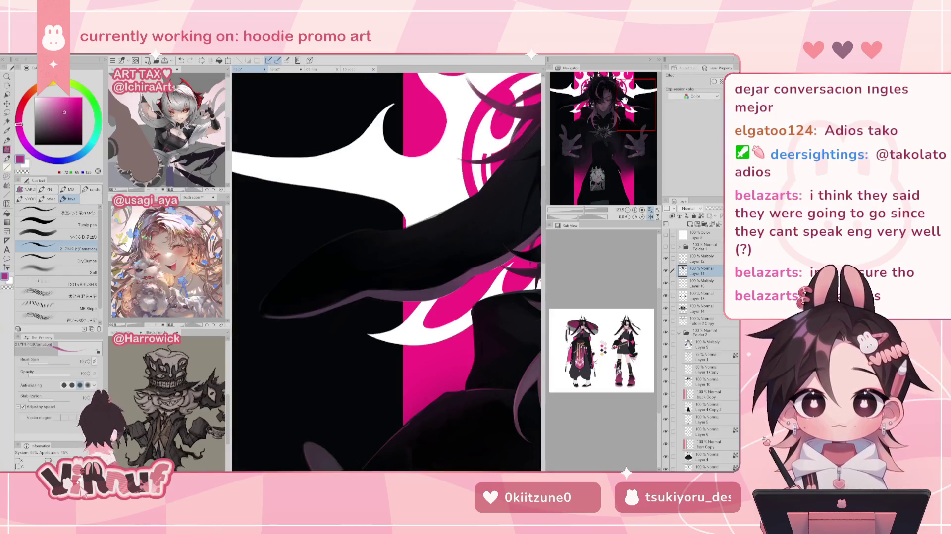
Darken another hair edge with near-black, then sample bright magenta from the pink band
drag(577, 216, 590, 218)
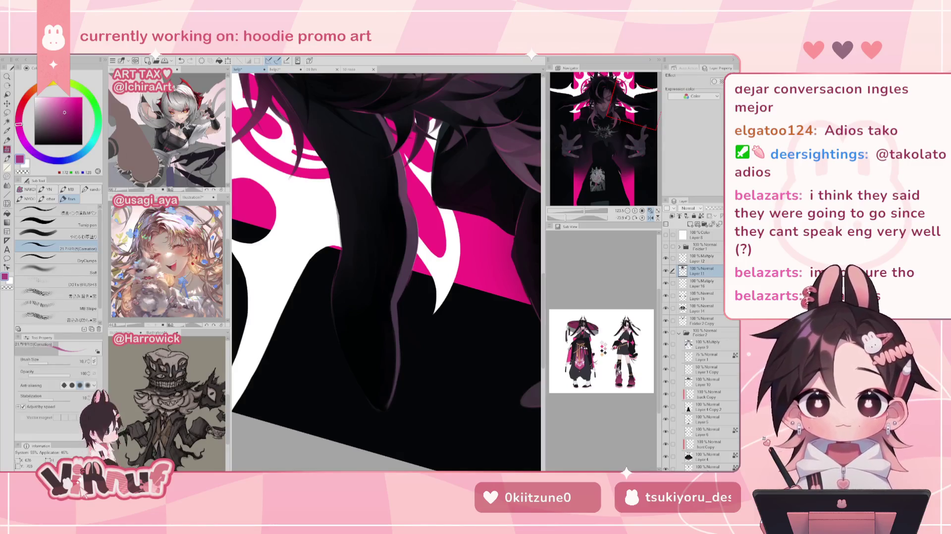
alt+click(349, 226)
alt+click(343, 218)
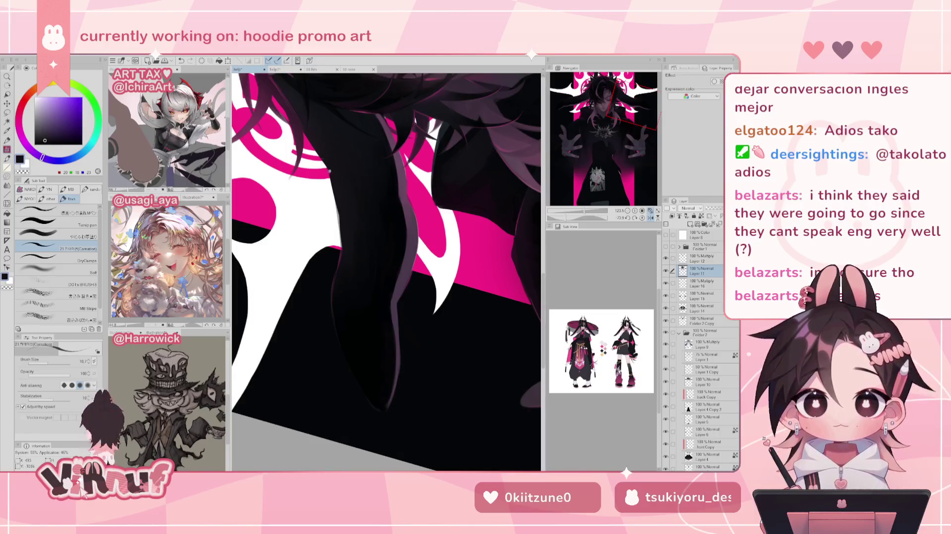
drag(343, 236, 339, 214)
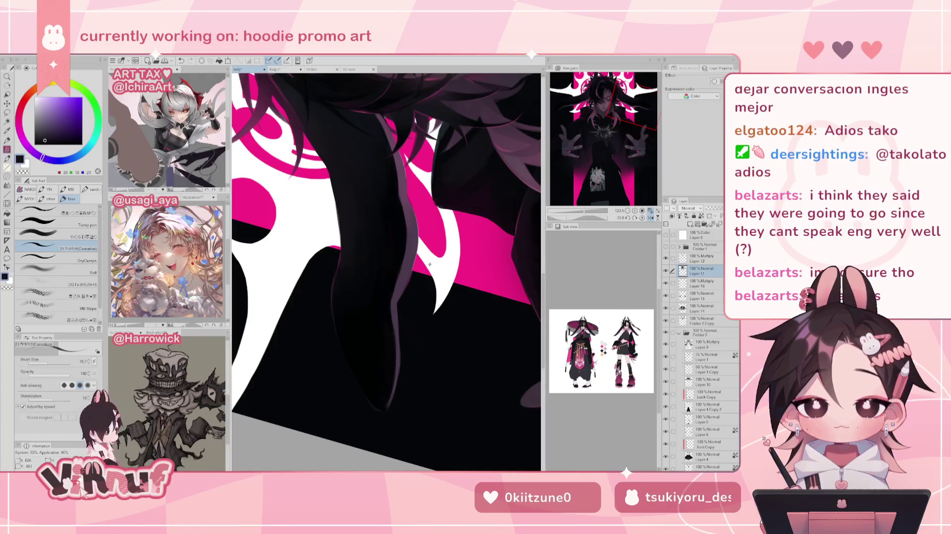
alt+click(429, 264)
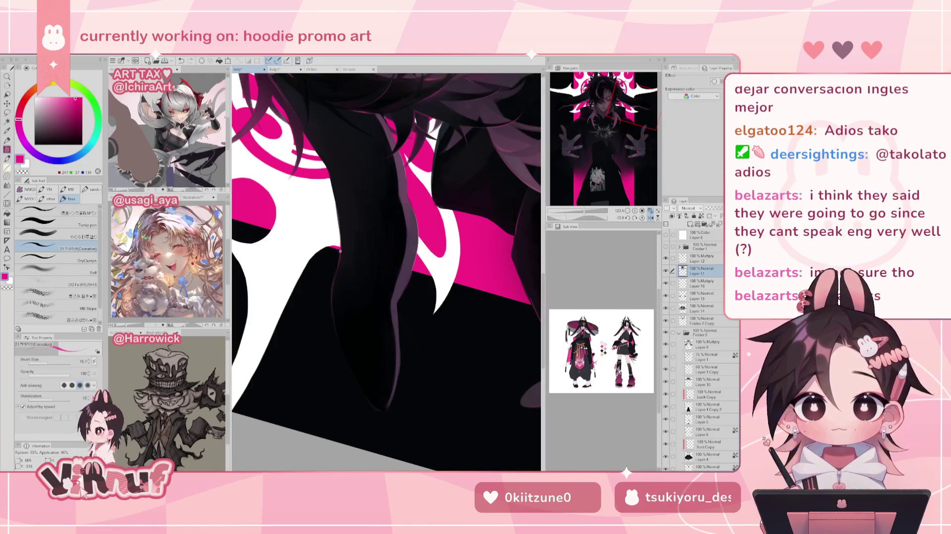
mouse_move(354, 214)
mouse_down()
mouse_move(337, 246)
mouse_move(423, 283)
mouse_up()
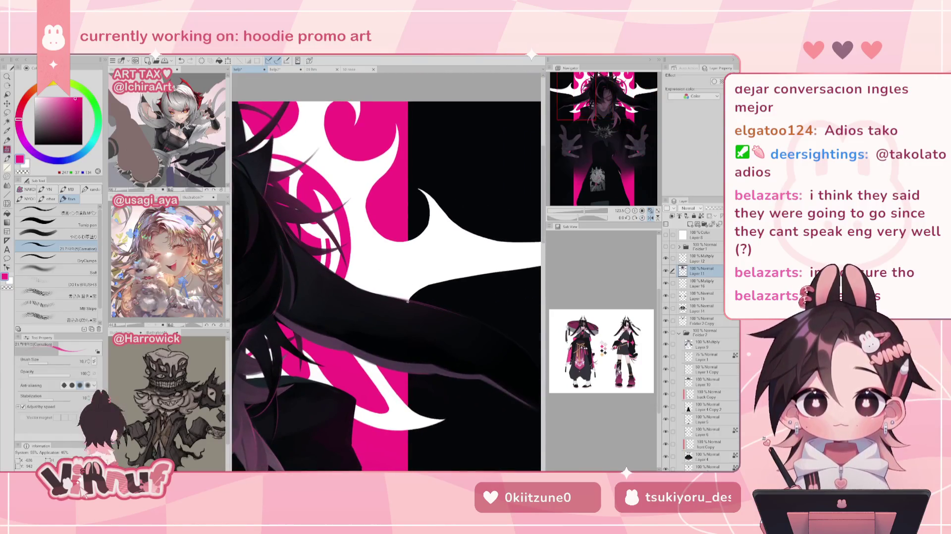
click(651, 210)
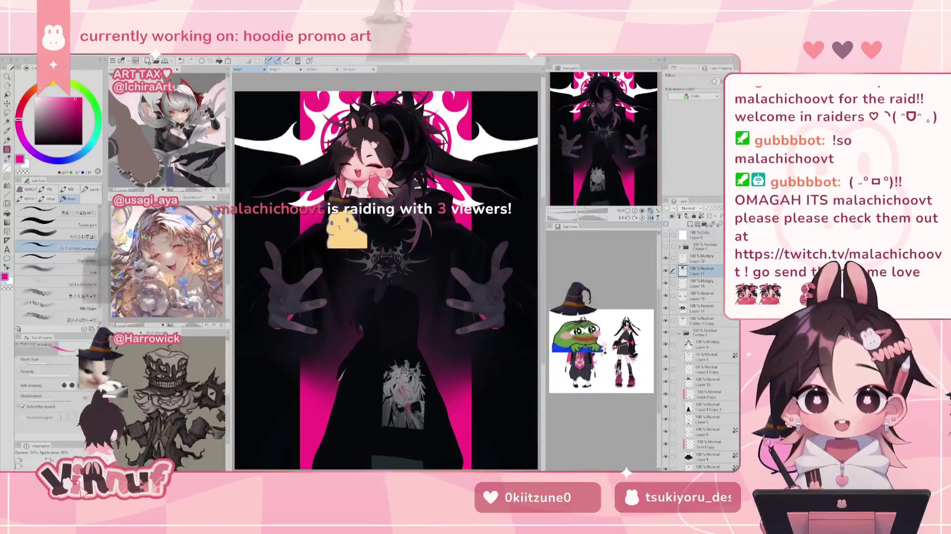
Mirror the view, sample the pink colour, switch to the Eraser, and centre on the face
scroll(386, 272, up, 5)
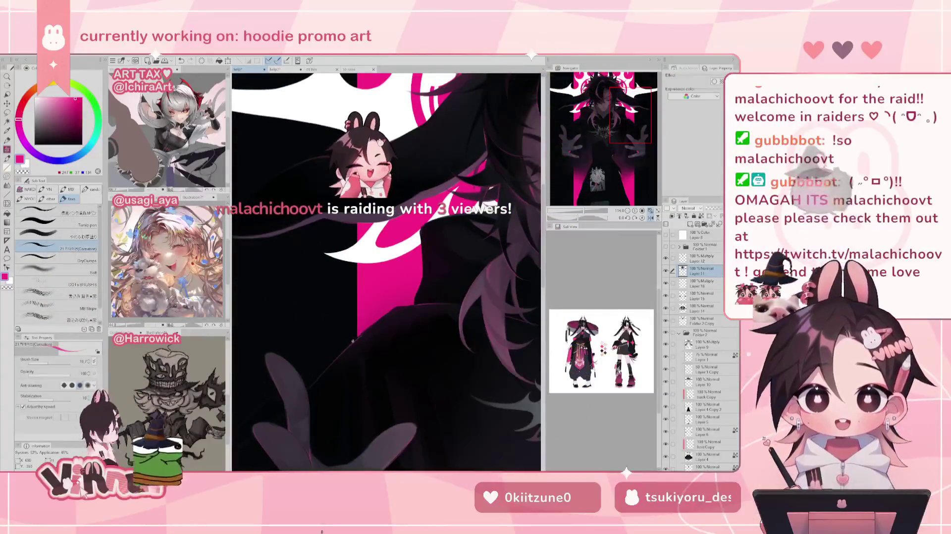
key(h)
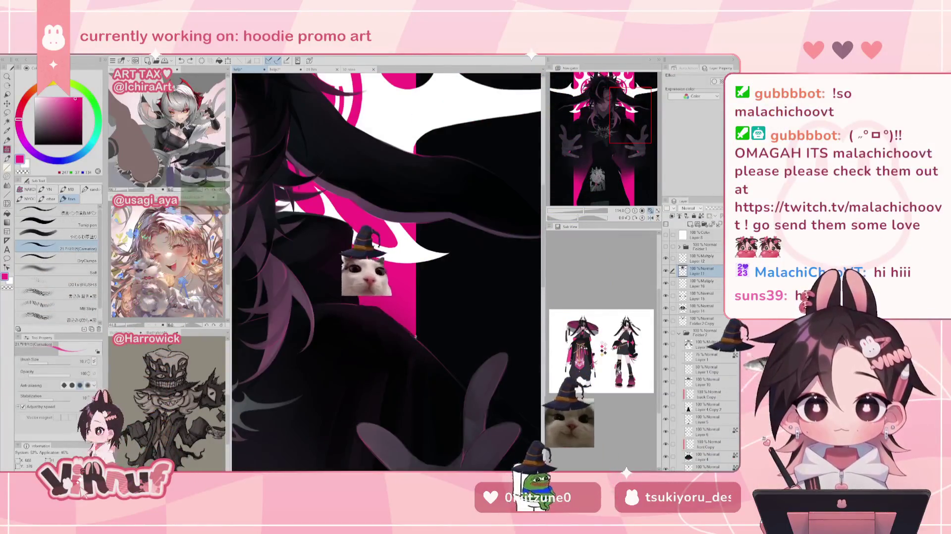
alt+click(414, 392)
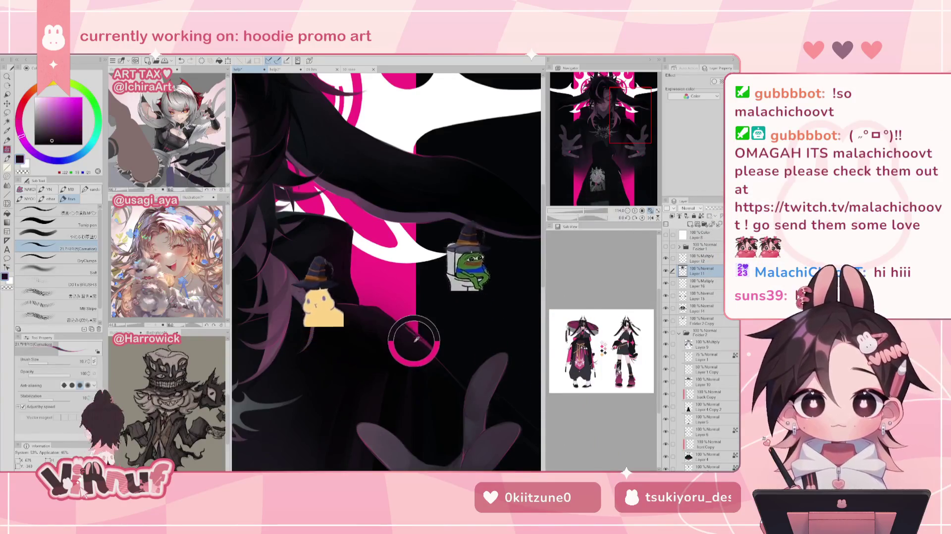
alt+click(413, 312)
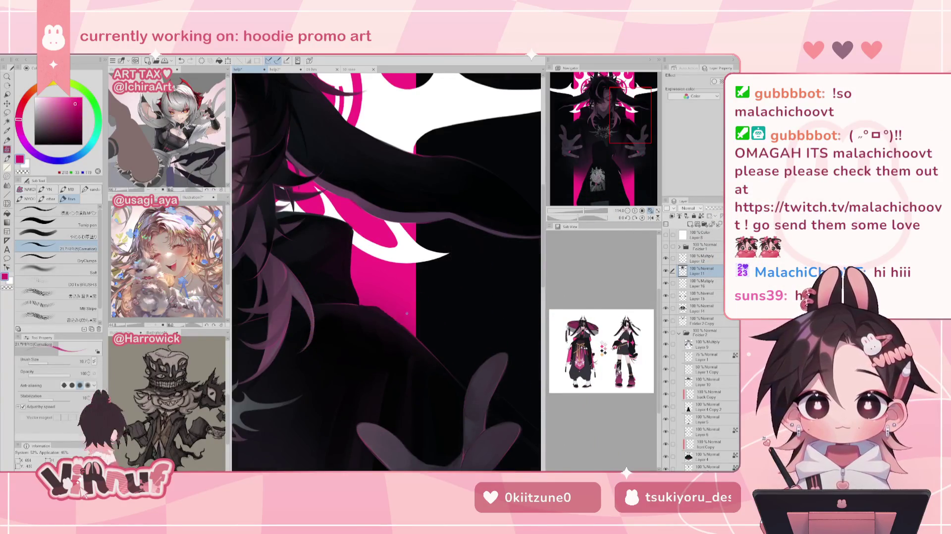
mouse_move(535, 277)
mouse_down()
mouse_move(413, 266)
mouse_move(376, 337)
mouse_up()
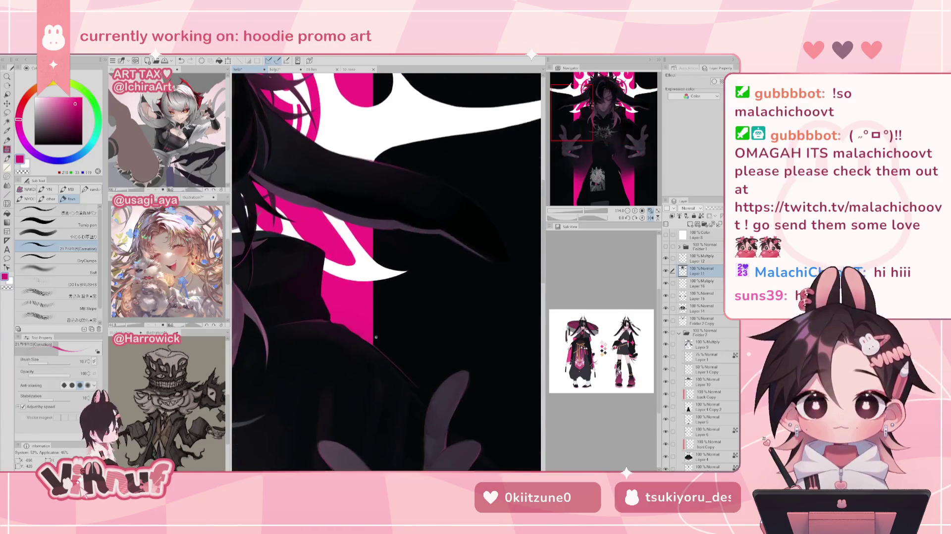
key(e)
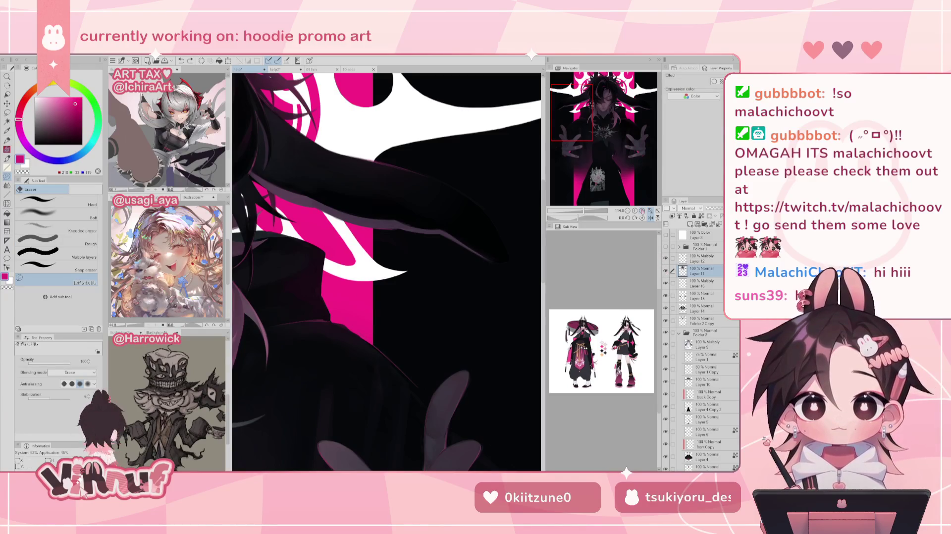
mouse_move(592, 132)
mouse_down()
mouse_move(633, 127)
mouse_move(627, 140)
mouse_up()
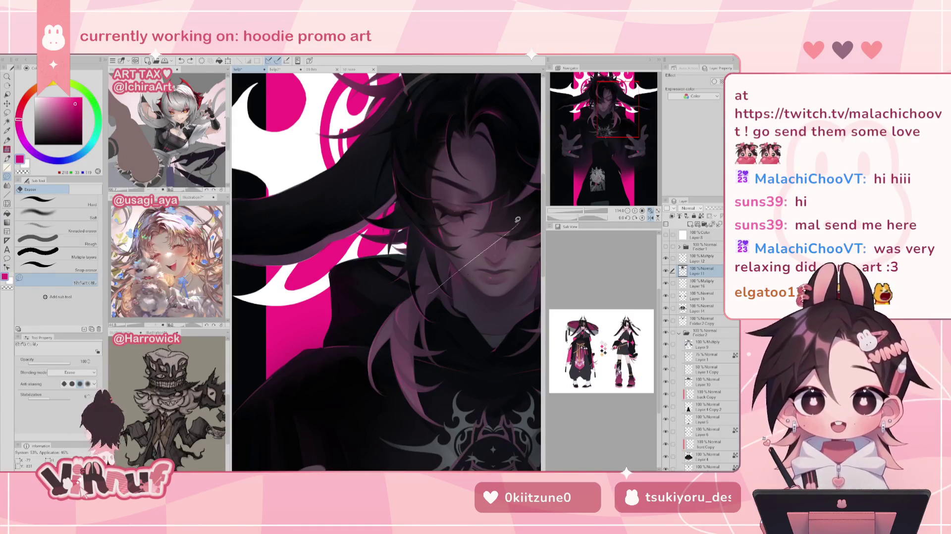
Return to the brush, sample the dark hood colour, and flip the view to check proportions
mouse_move(609, 116)
mouse_down()
mouse_move(575, 140)
mouse_move(628, 143)
mouse_up()
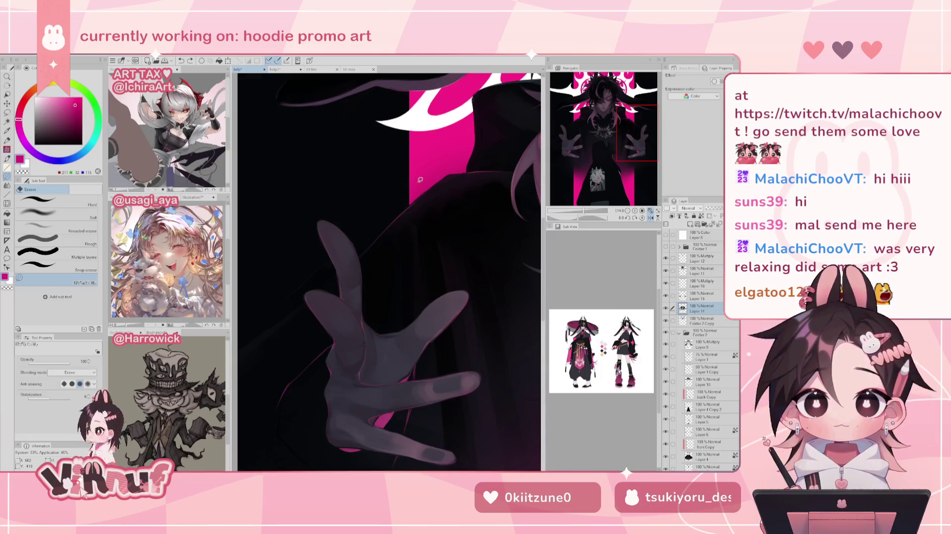
key(b)
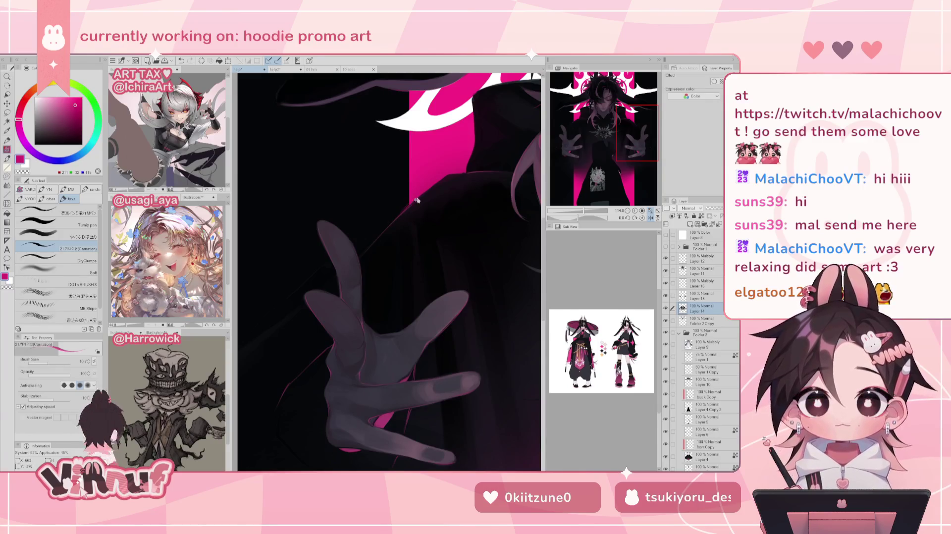
alt+click(414, 203)
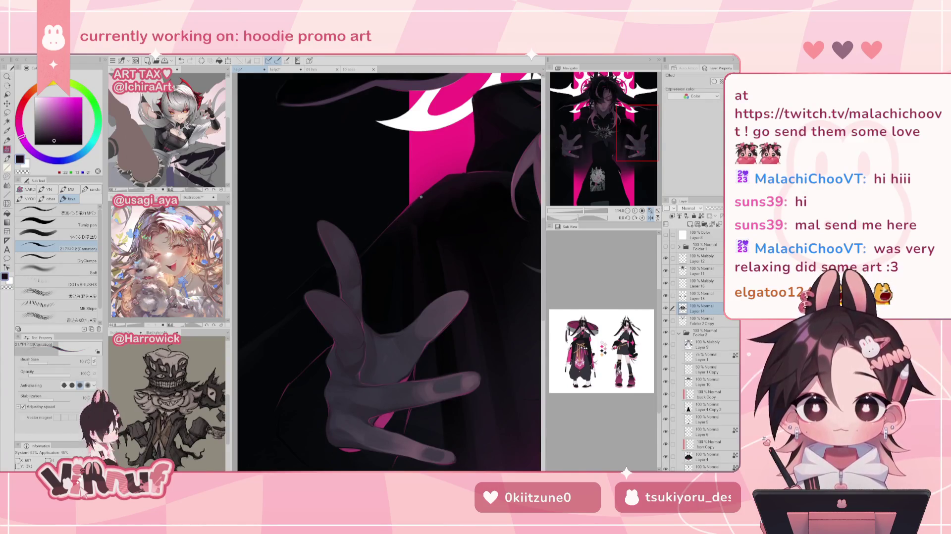
mouse_move(420, 196)
mouse_down()
mouse_move(469, 299)
mouse_move(416, 333)
mouse_up()
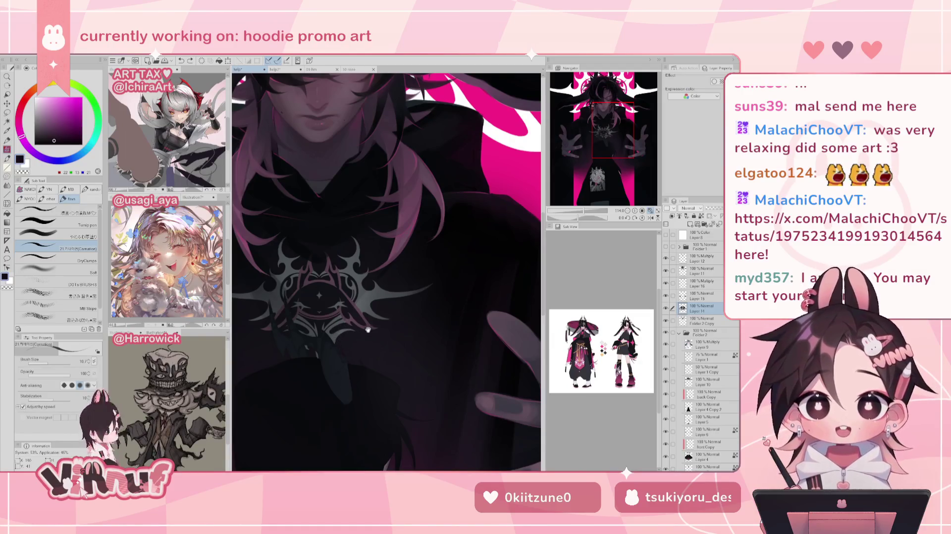
key(h)
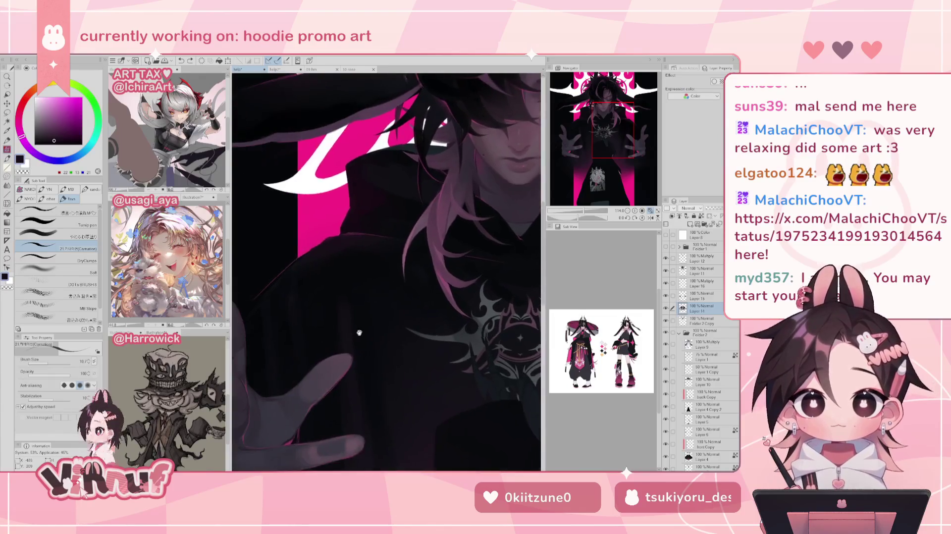
drag(360, 332, 387, 242)
Set the colour to bright pink (247,37,134) for rim lighting and show the whole illustration
alt+click(380, 233)
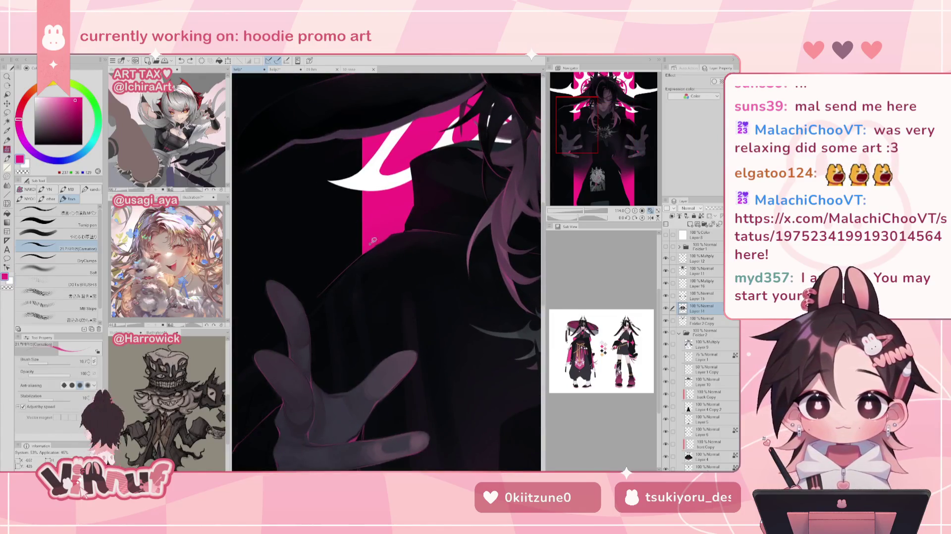
key(e)
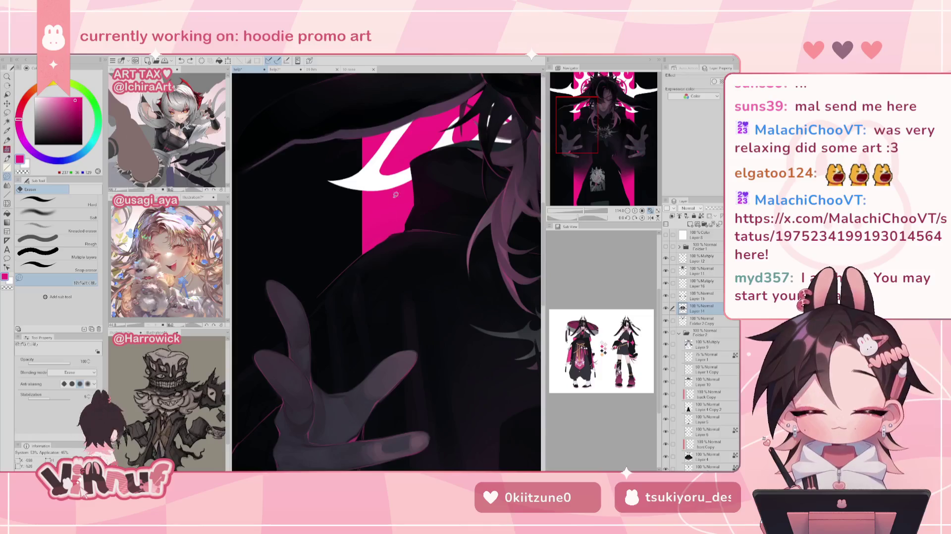
key(b)
alt+click(382, 241)
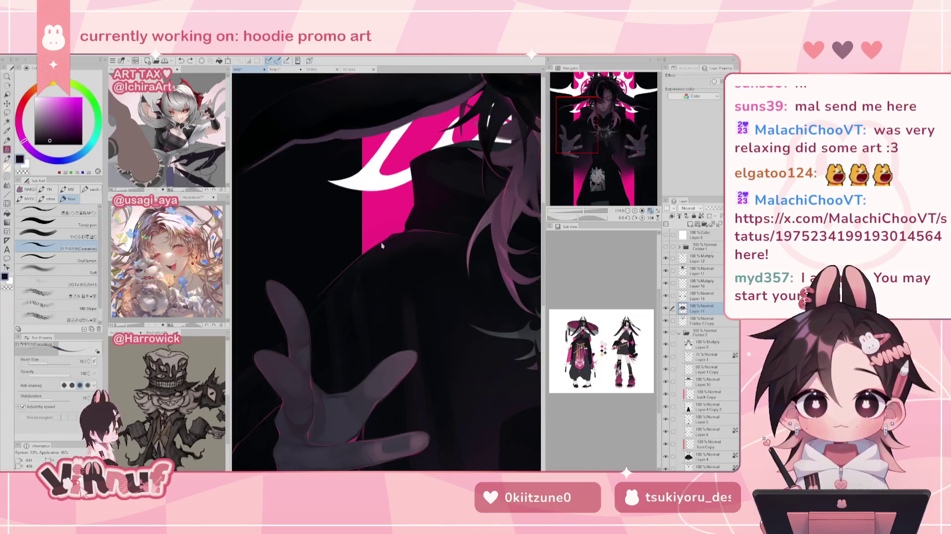
alt+click(371, 245)
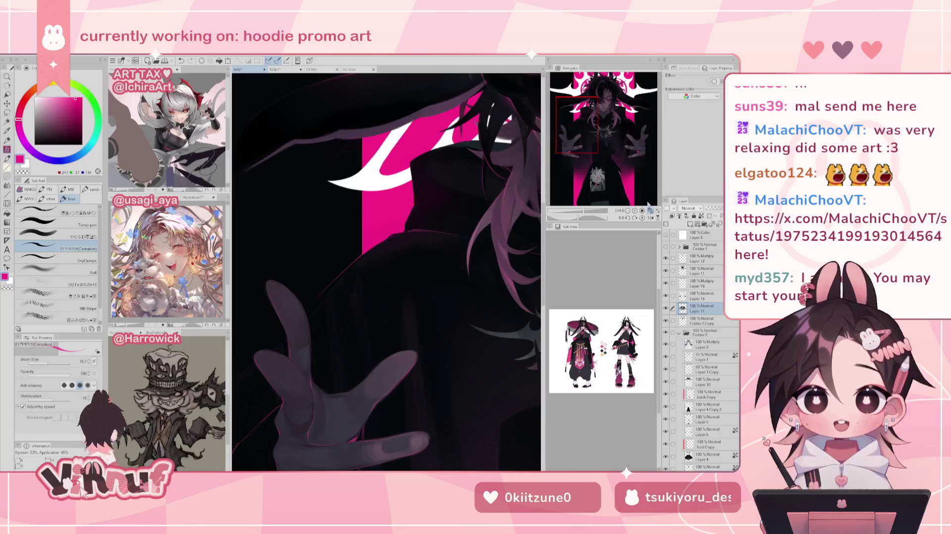
key(ctrl+0)
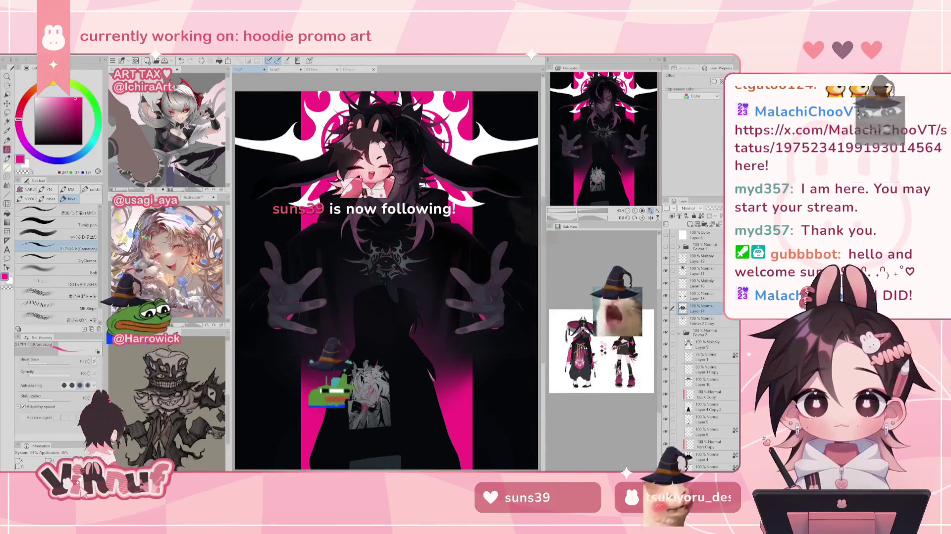
Open the File menu from the menu bar
click(10, 55)
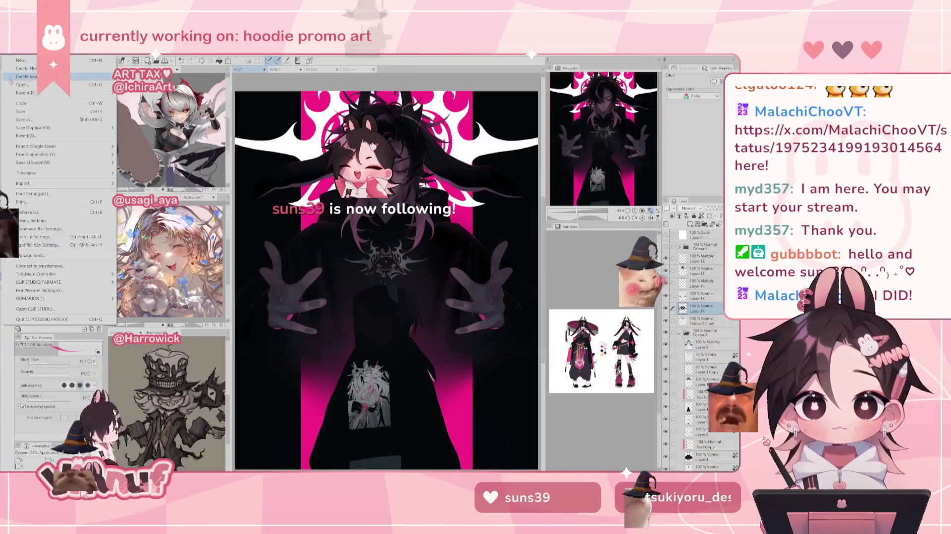
Open the Happy Birthday chibi illustration and look around it, centring on the heading
click(20, 69)
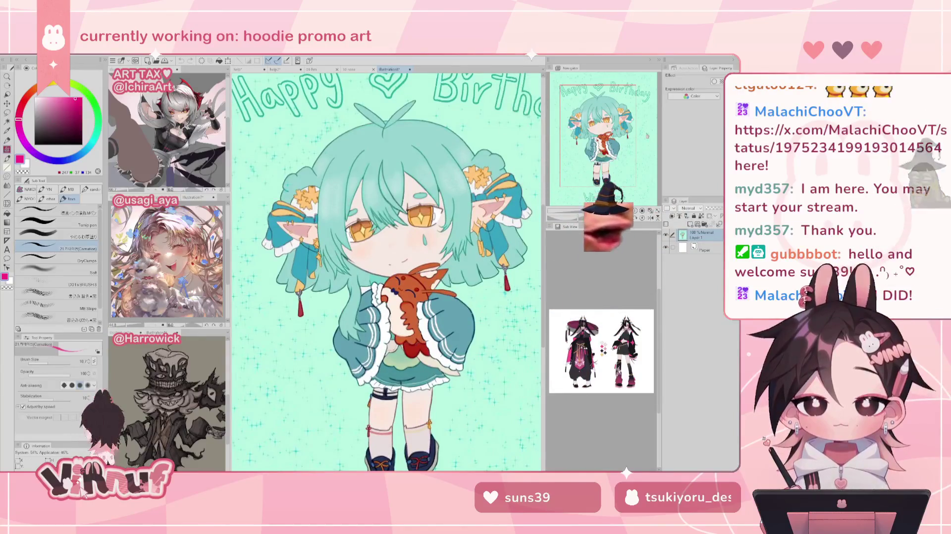
drag(387, 273, 364, 266)
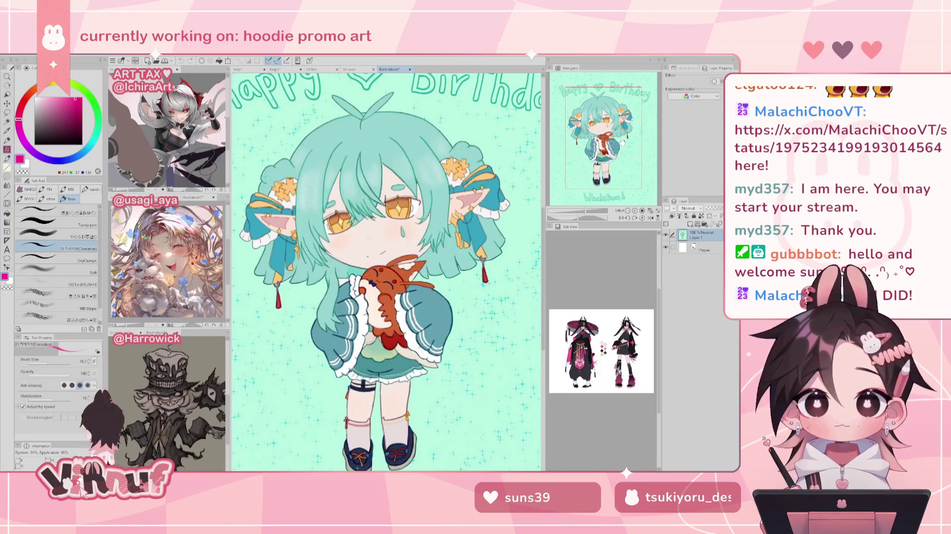
scroll(386, 272, up, 1)
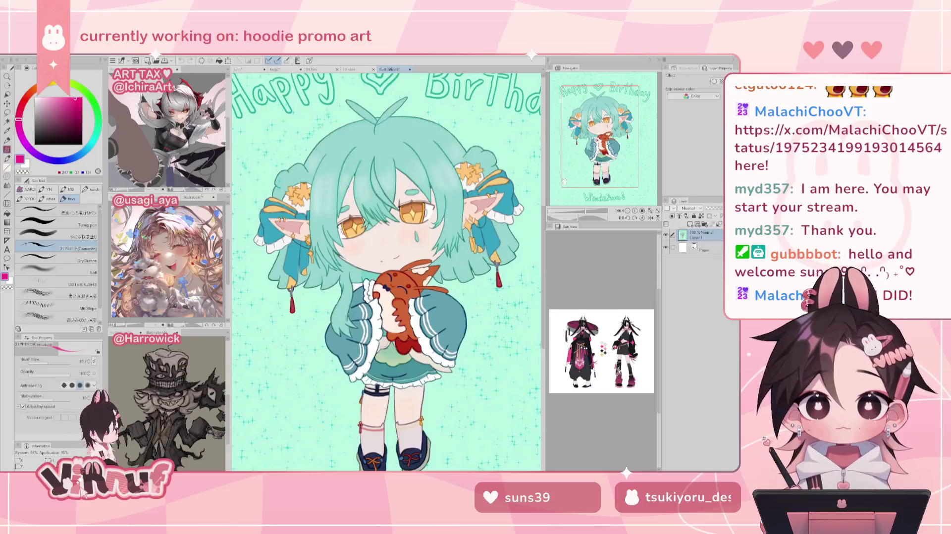
scroll(415, 319, down, 1)
scroll(415, 319, down, 1)
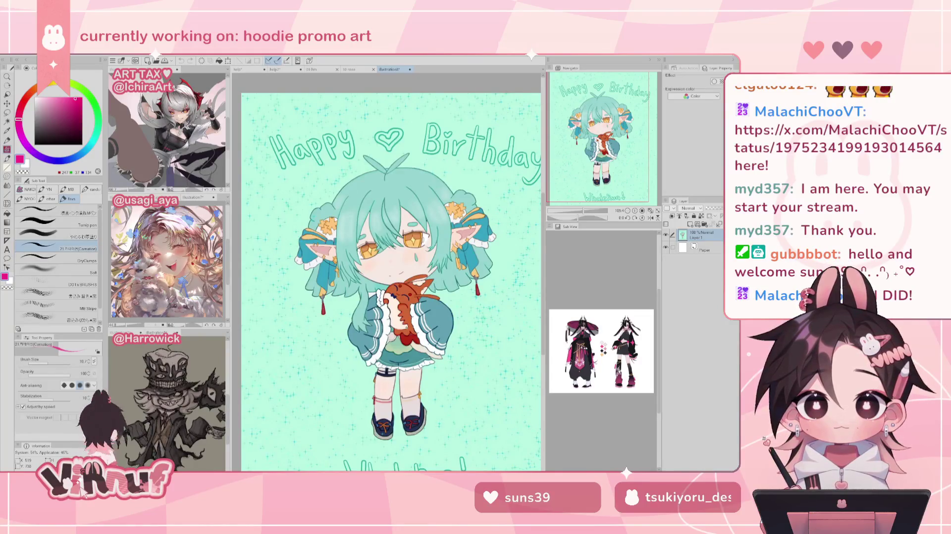
scroll(414, 312, up, 1)
scroll(414, 312, up, 1)
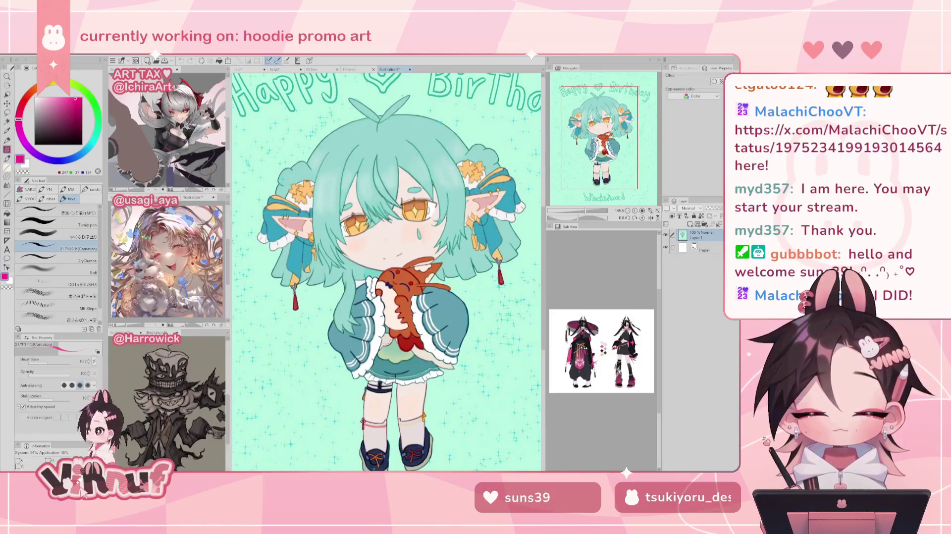
drag(386, 273, 377, 285)
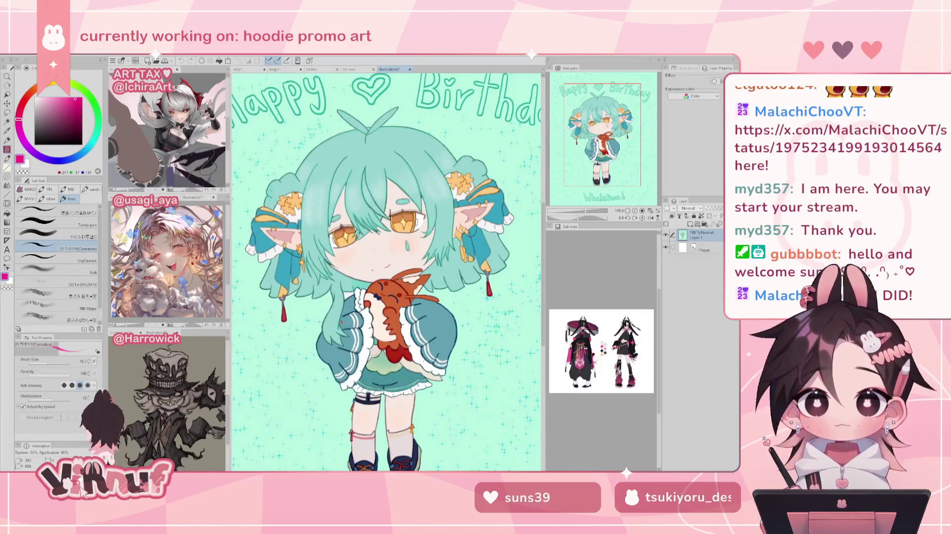
Fit the whole birthday page in view, then pull its canvas out into its own window
key(ctrl+minus)
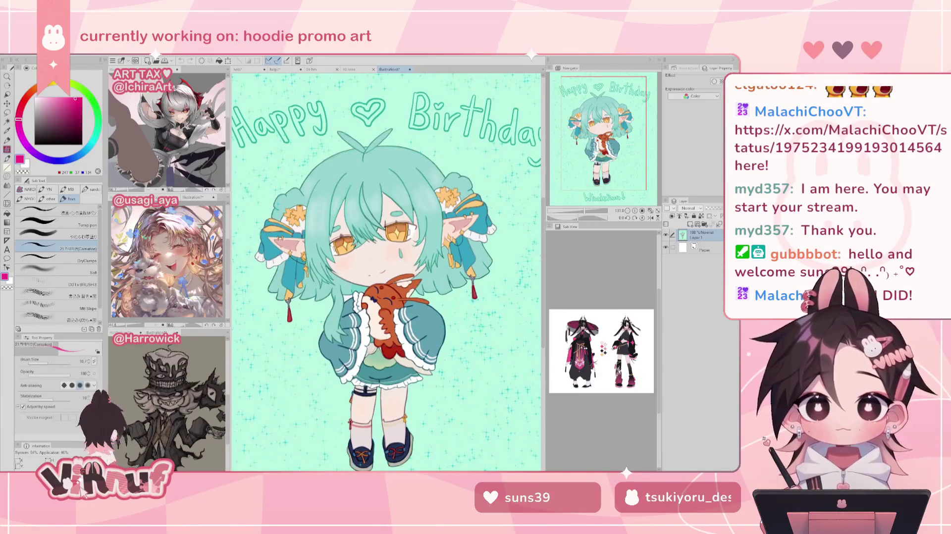
scroll(386, 272, down, 1)
scroll(387, 273, down, 1)
scroll(387, 272, down, 1)
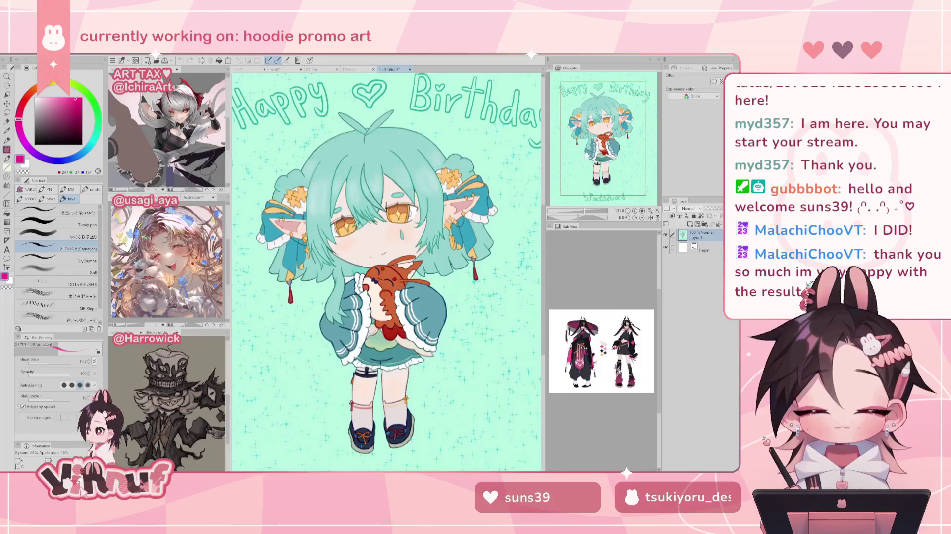
key(ctrl+0)
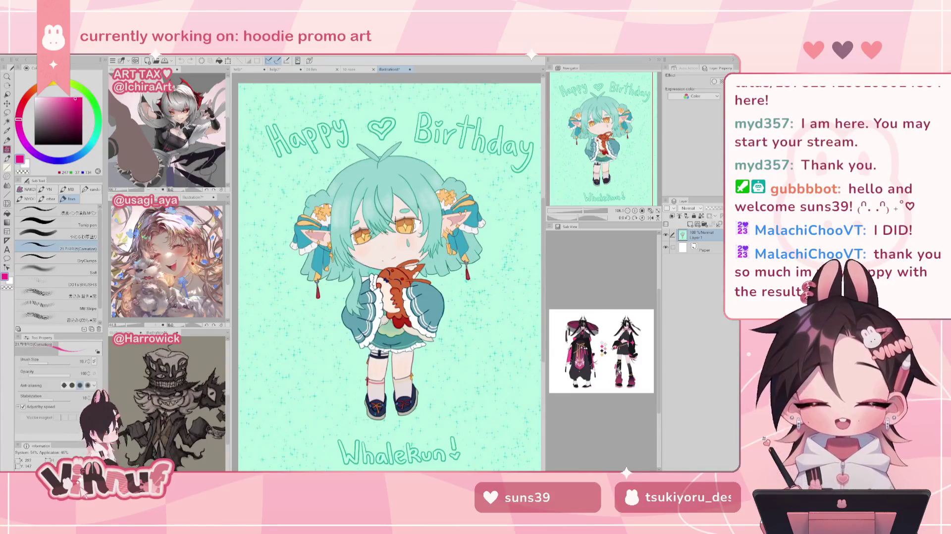
drag(397, 73, 198, 347)
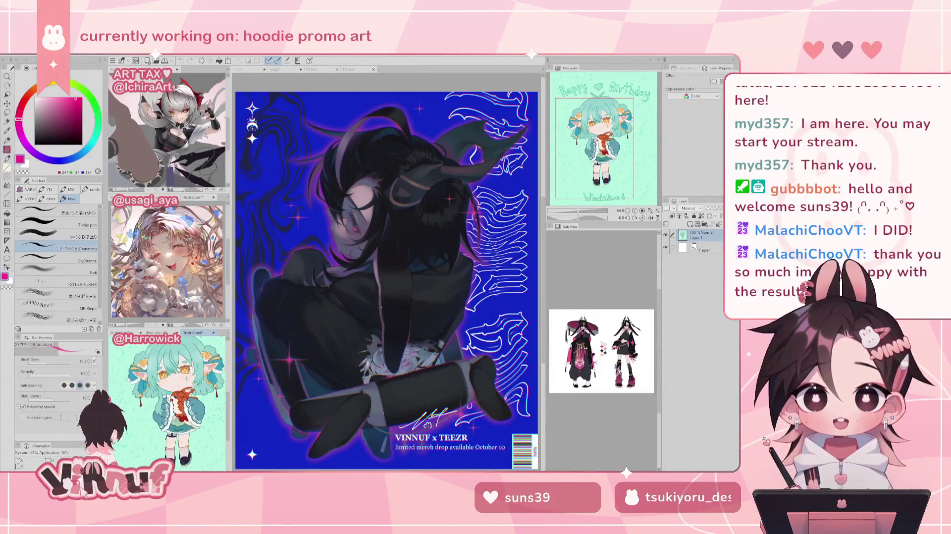
drag(607, 141, 616, 127)
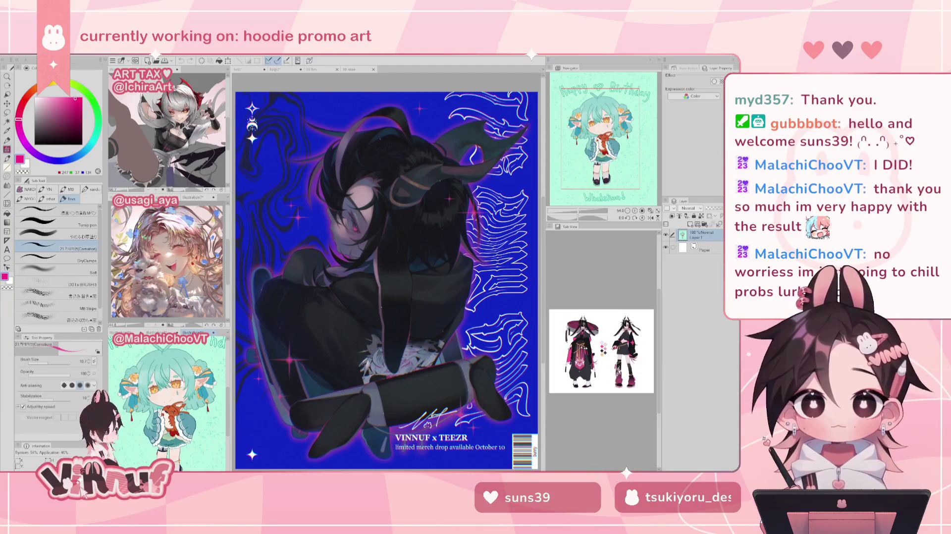
Return to the hooded-figure document, zoom in on the face, and pick a deeper raspberry pink
click(245, 69)
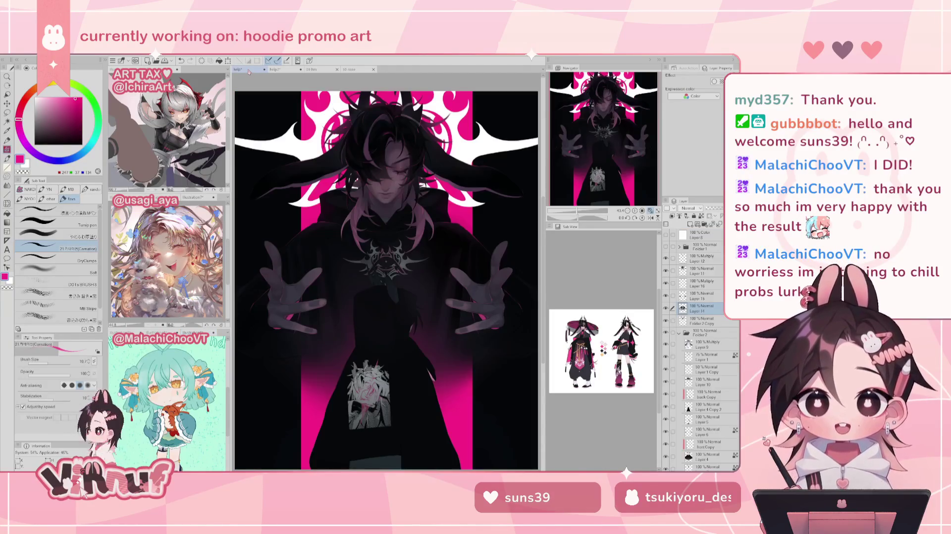
scroll(386, 280, up, 3)
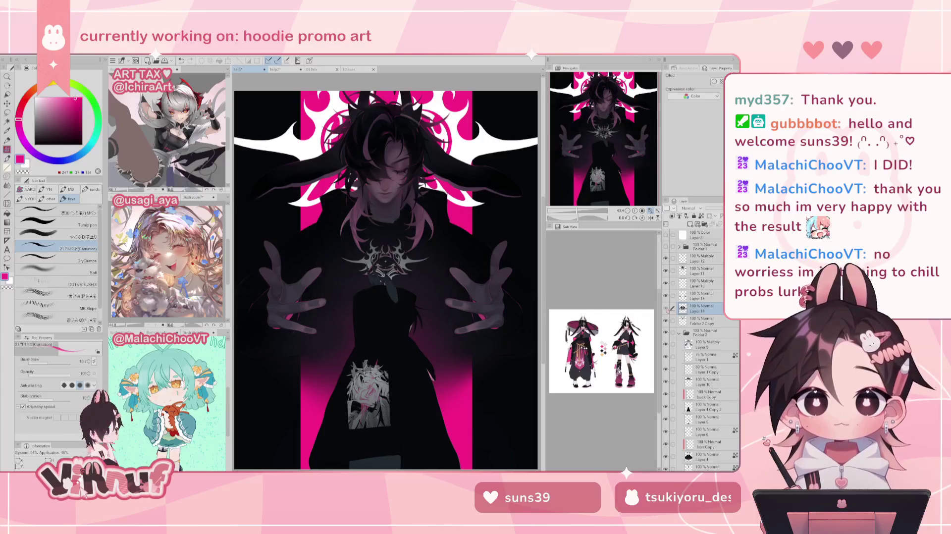
click(580, 213)
drag(580, 213, 582, 213)
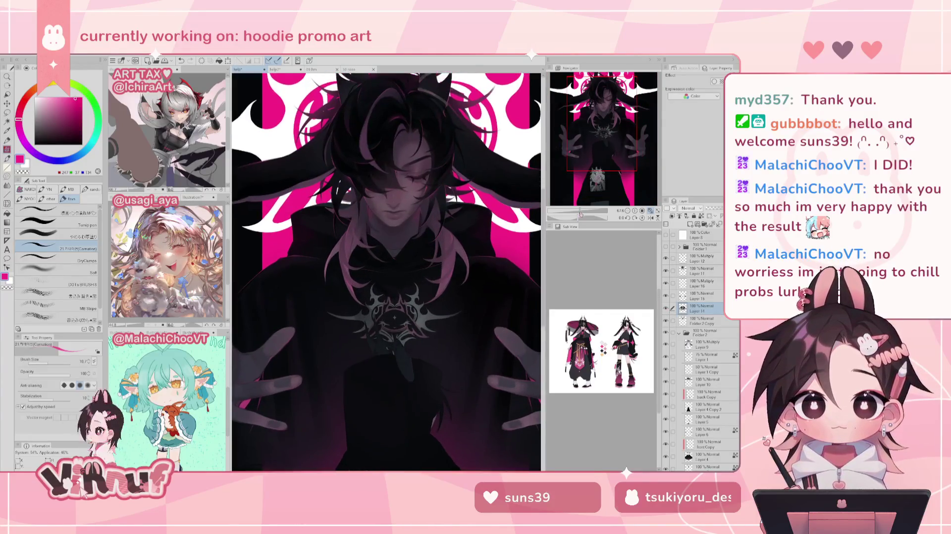
drag(616, 130, 609, 123)
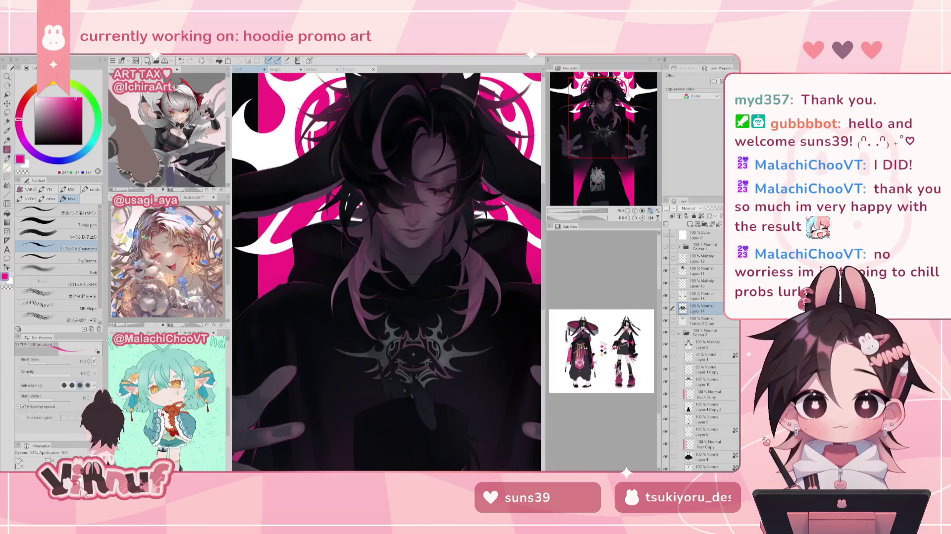
click(703, 271)
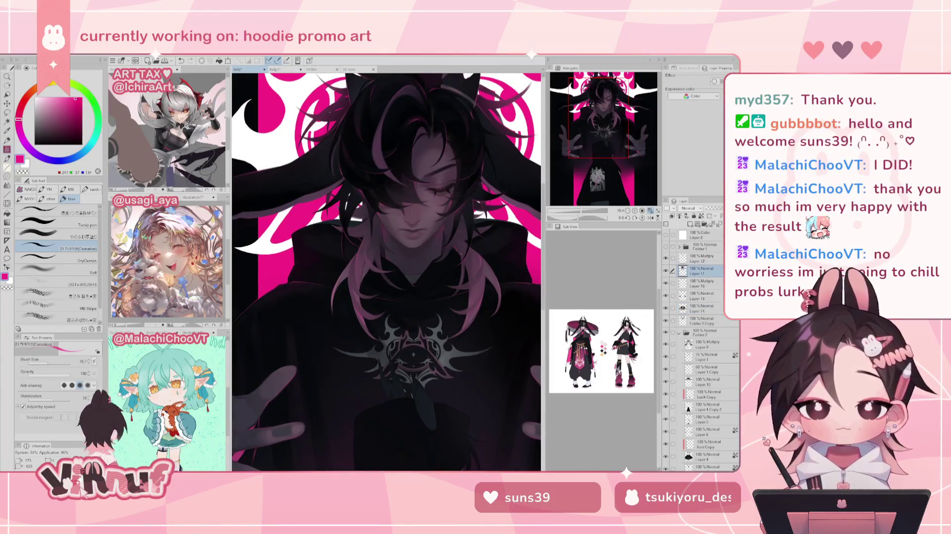
drag(68, 102, 60, 110)
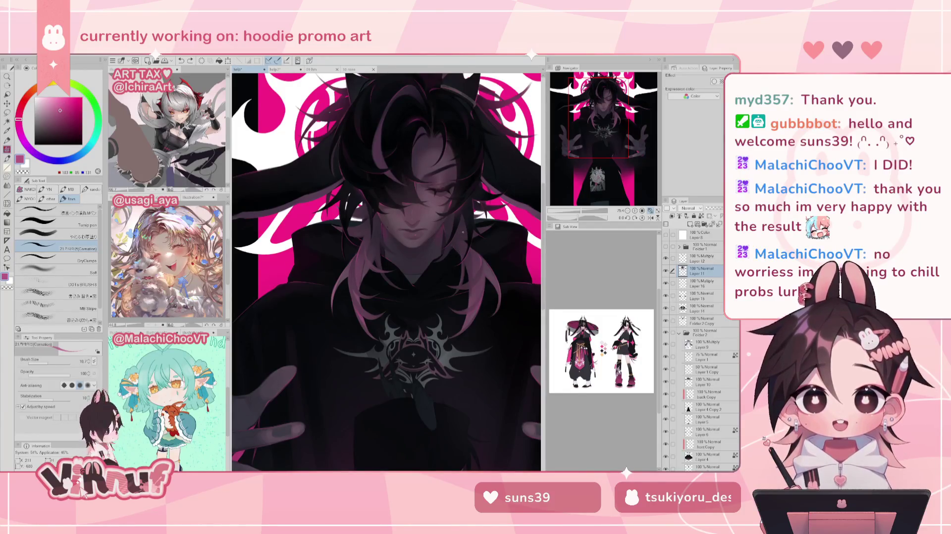
click(65, 112)
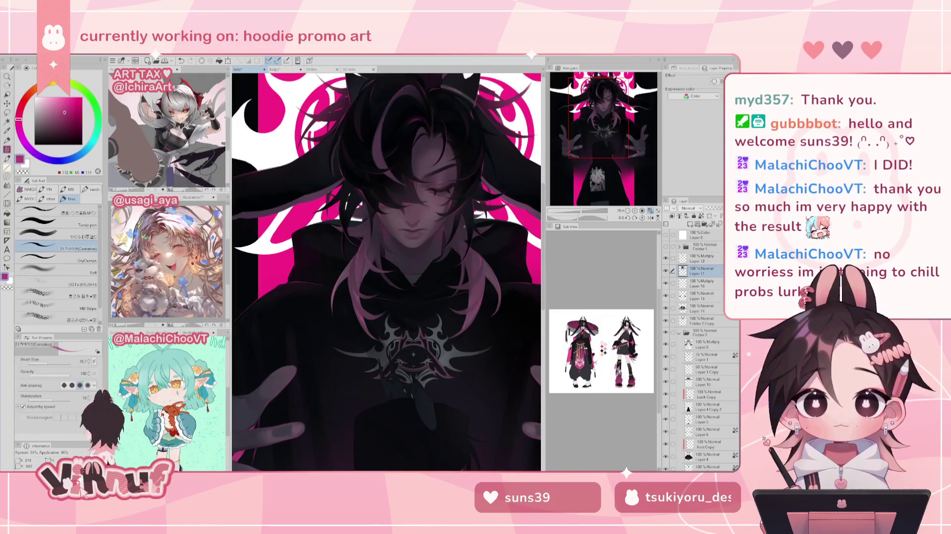
Flip the view horizontally twice to check the drawing, then zoom to see the artwork
key(h)
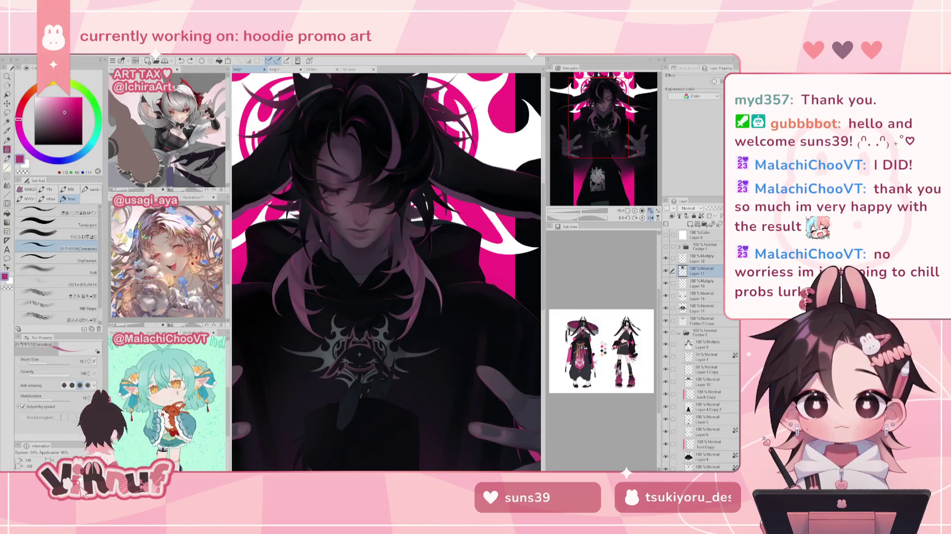
key(h)
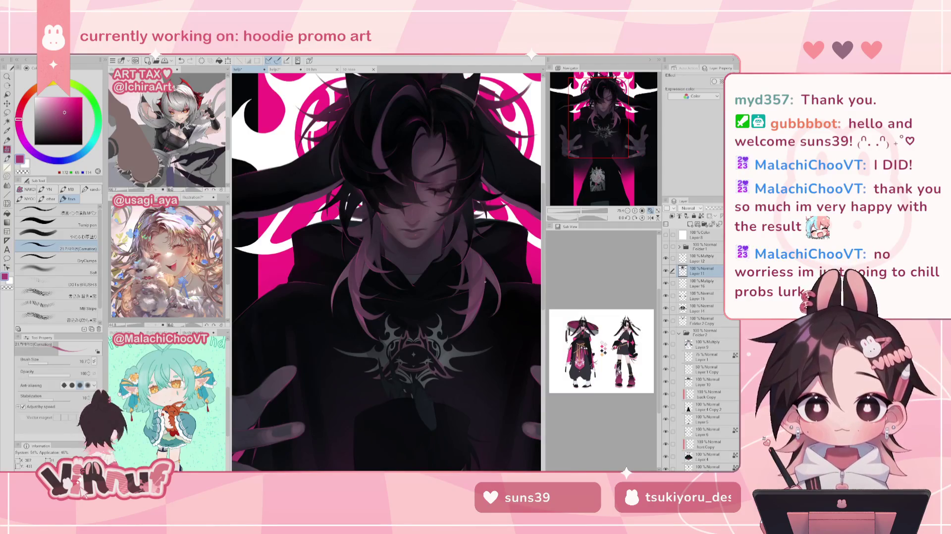
key(h)
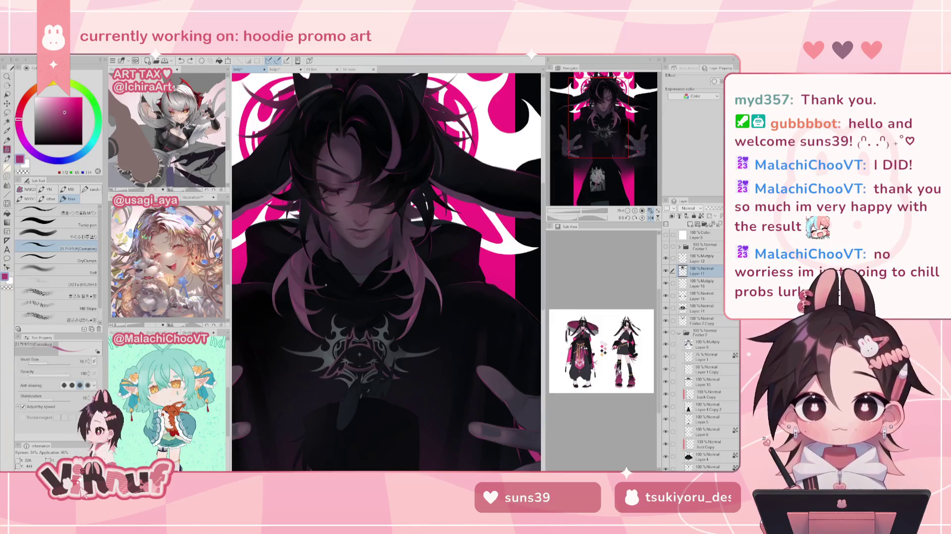
key(h)
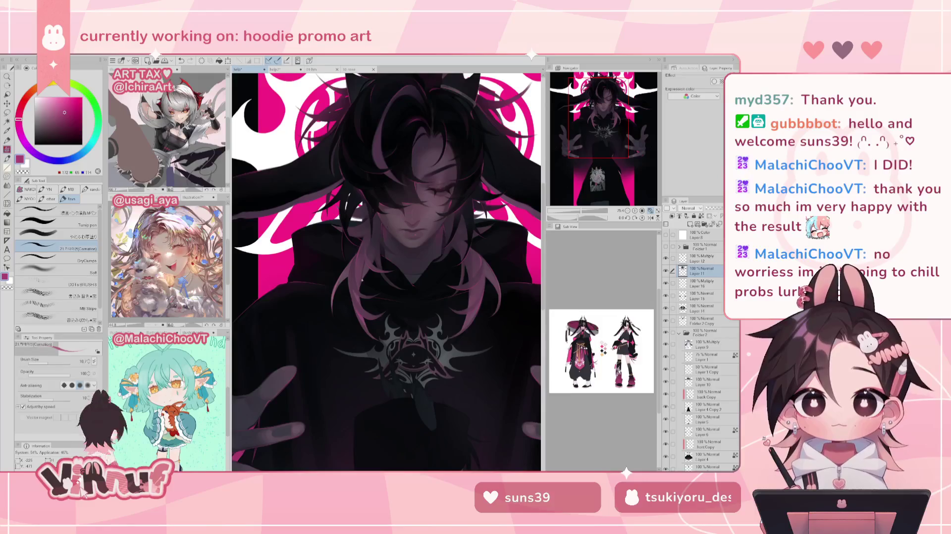
click(580, 211)
drag(579, 211, 577, 213)
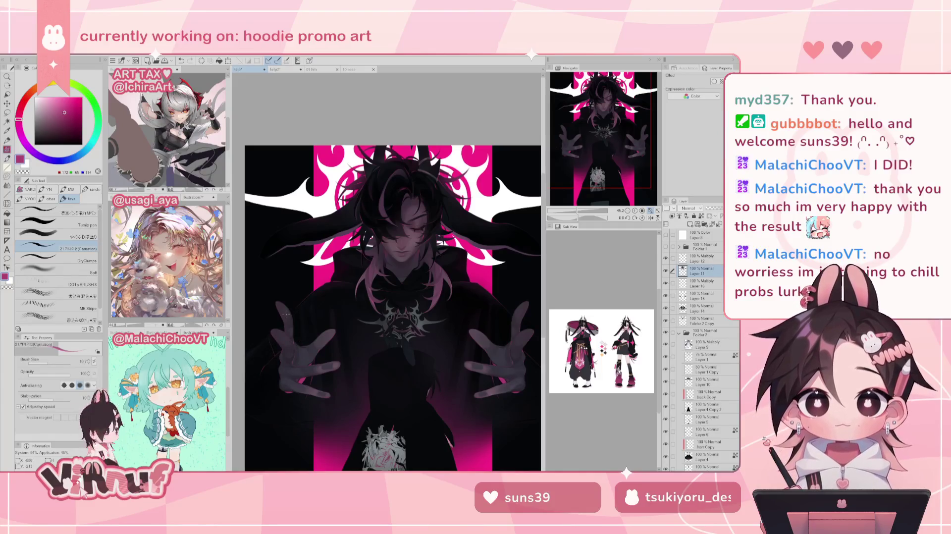
Compare hair versions by toggling Layer 11, show Layer 12 again, and undo then redo the last change
drag(607, 184, 613, 187)
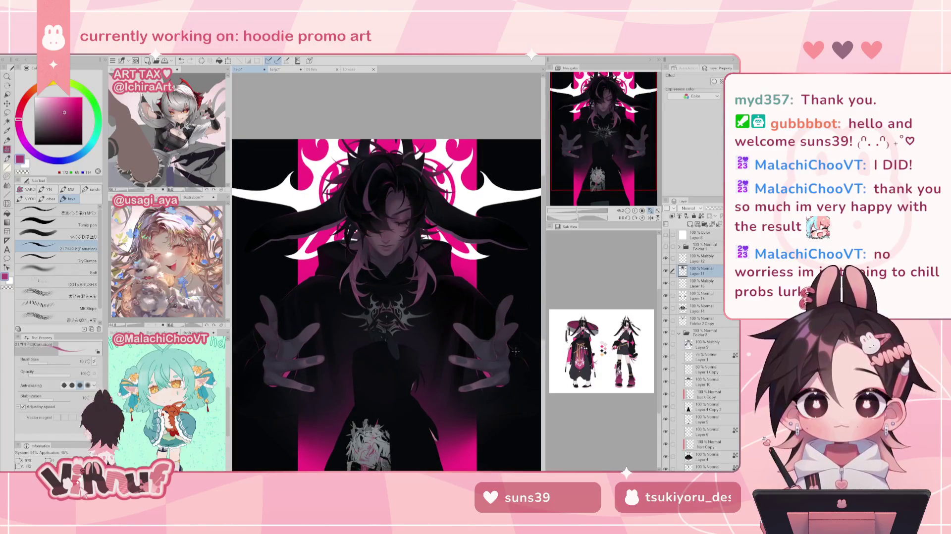
scroll(524, 328, down, 1)
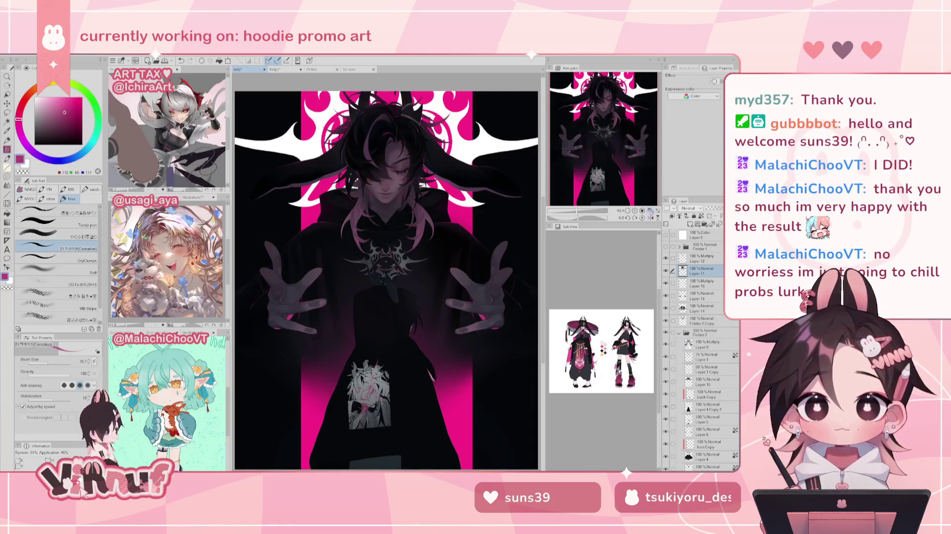
click(669, 271)
click(668, 270)
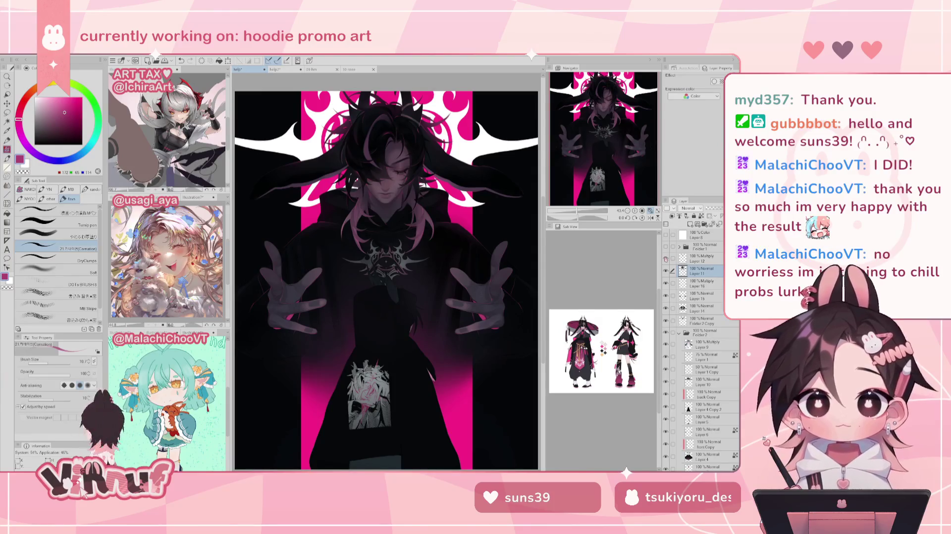
click(665, 259)
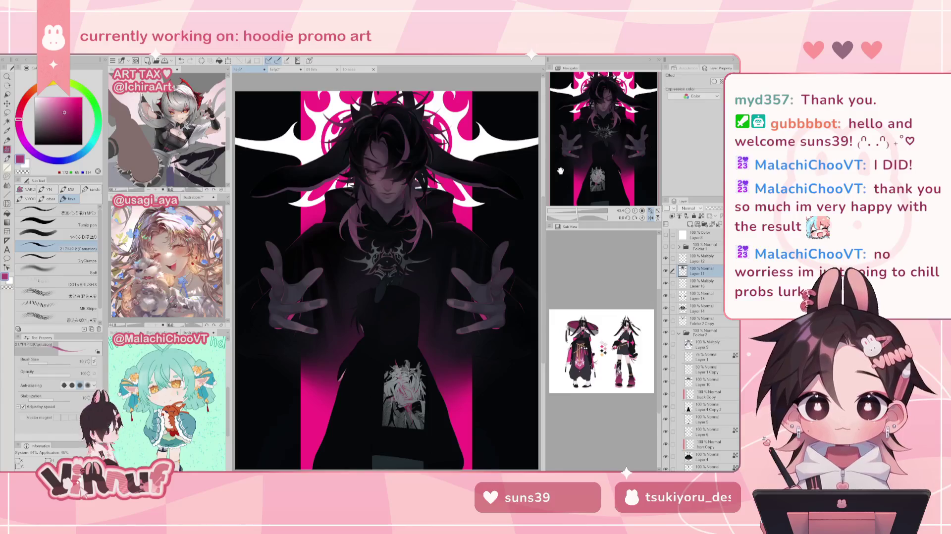
key(ctrl+z)
key(ctrl+z)
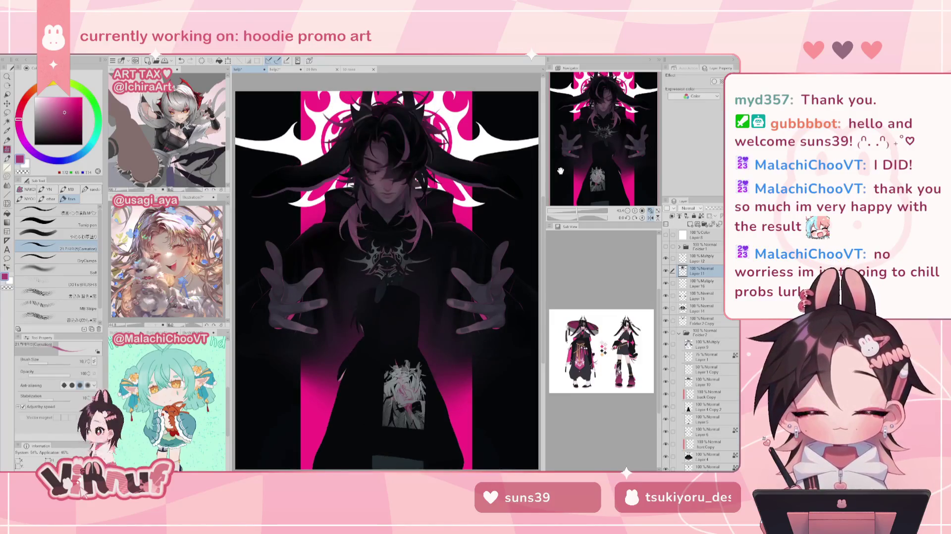
key(ctrl+z)
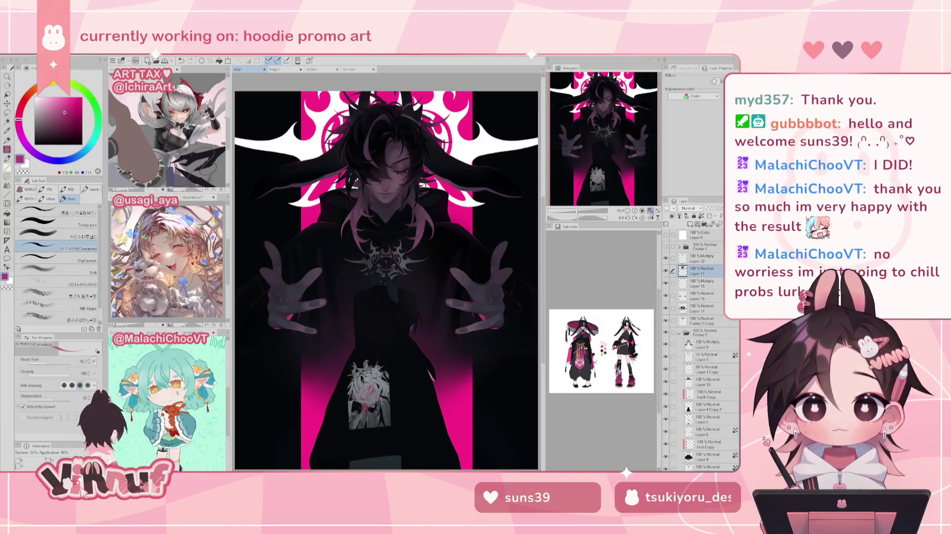
Preview and re-hide the THE BUNNY CULT text, toggle other layers to compare, then select Layer 16
click(666, 246)
click(666, 246)
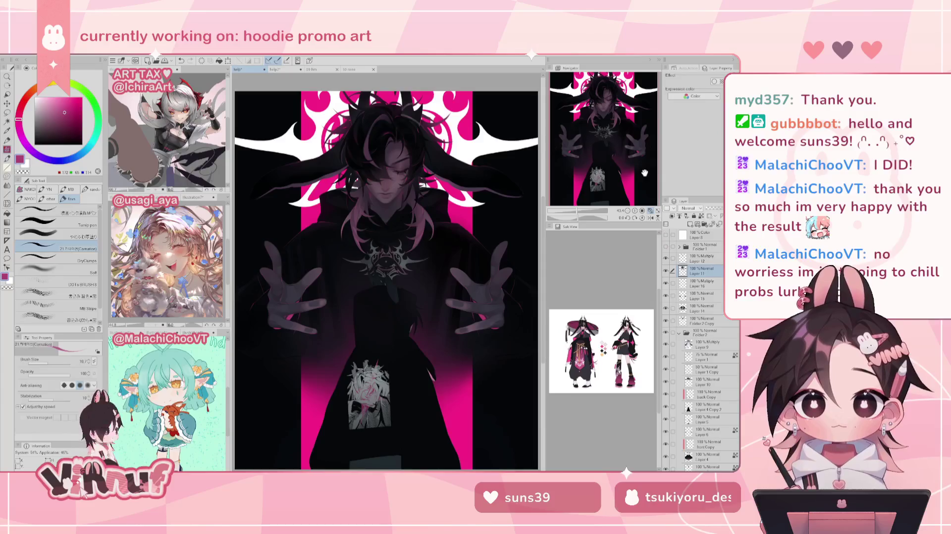
drag(645, 172, 613, 143)
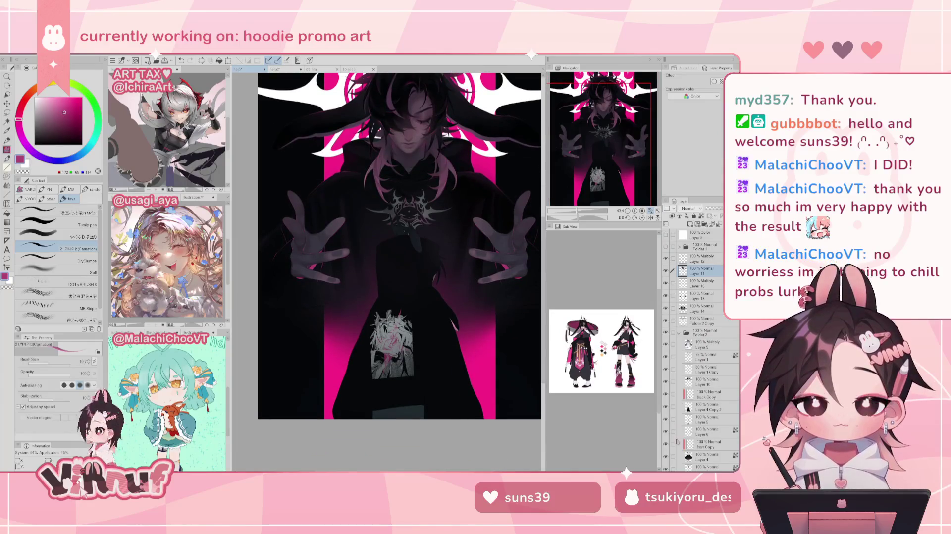
click(666, 456)
click(665, 456)
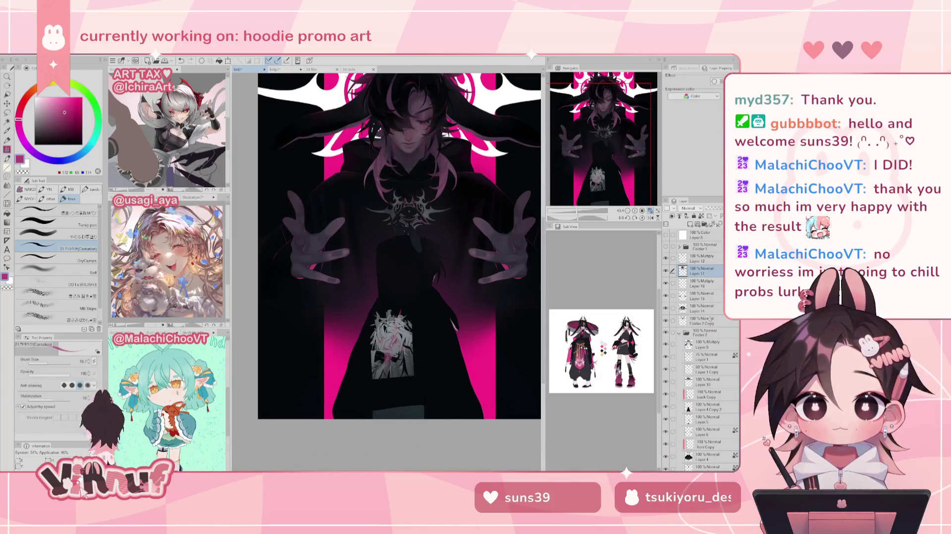
click(666, 296)
click(666, 296)
click(666, 308)
click(666, 309)
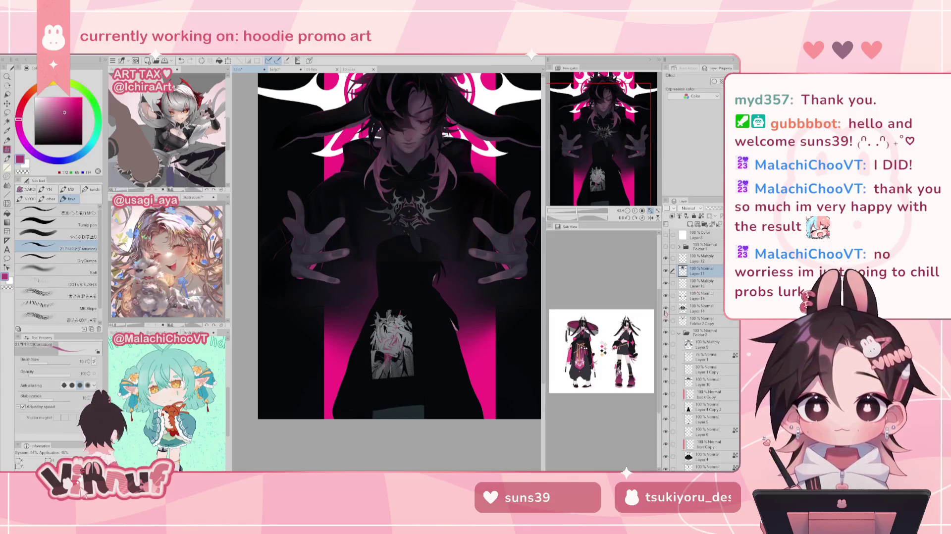
click(666, 296)
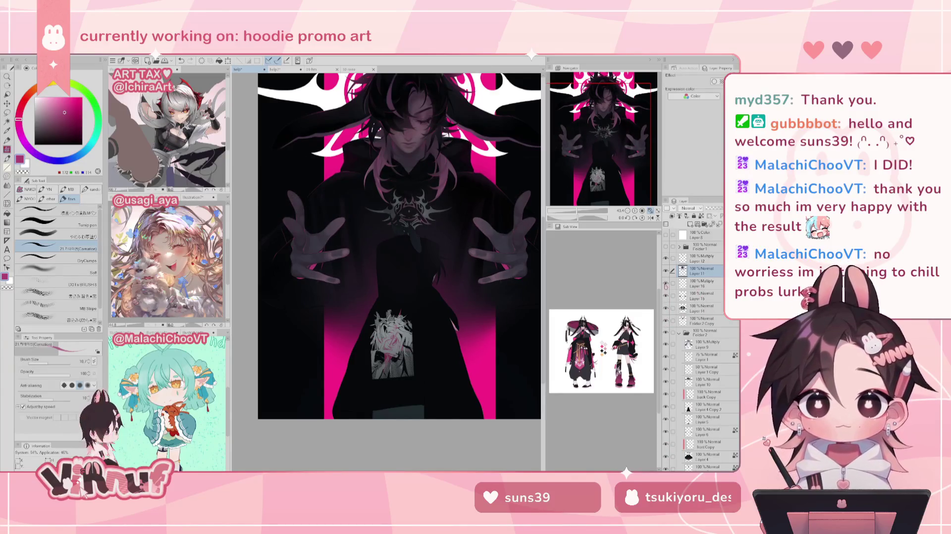
click(668, 284)
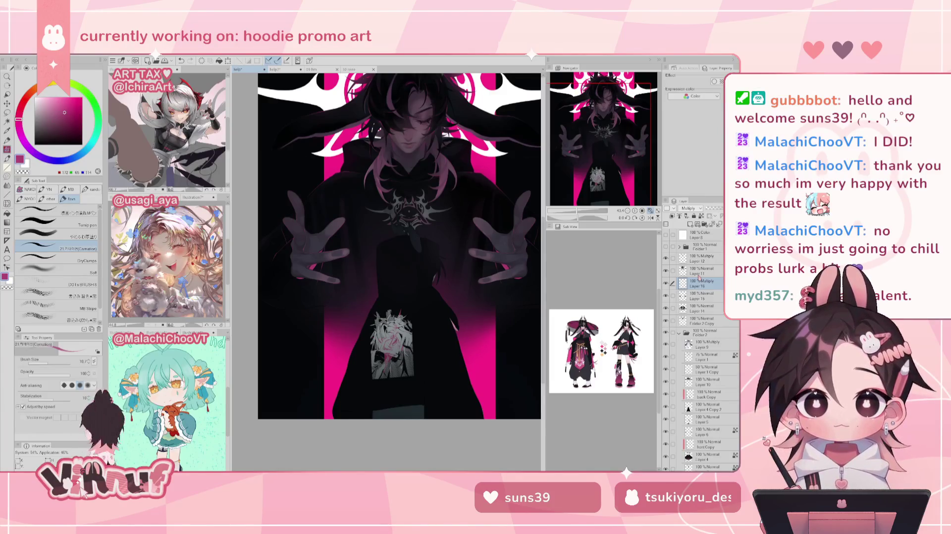
Toggle Layer 11 and neighbouring layers on and off to compare the hair and shading
click(665, 271)
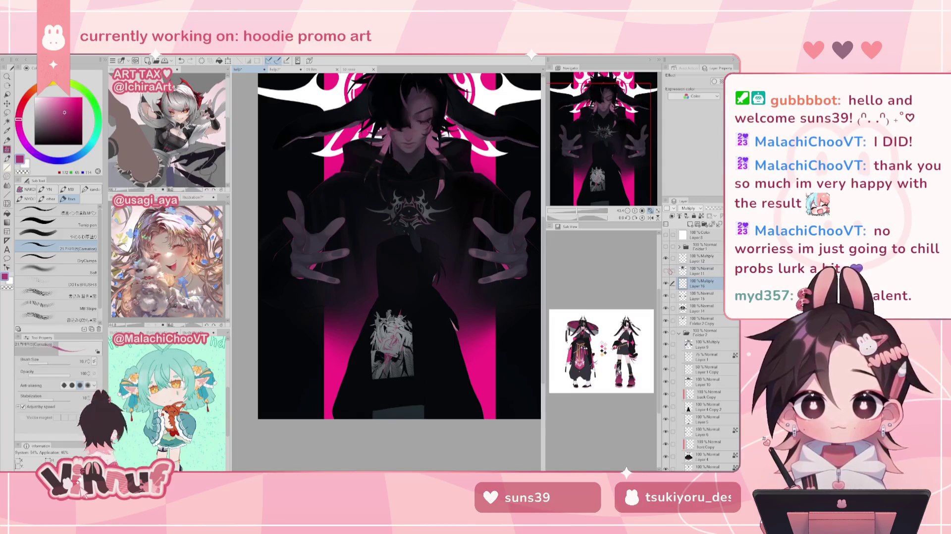
click(666, 270)
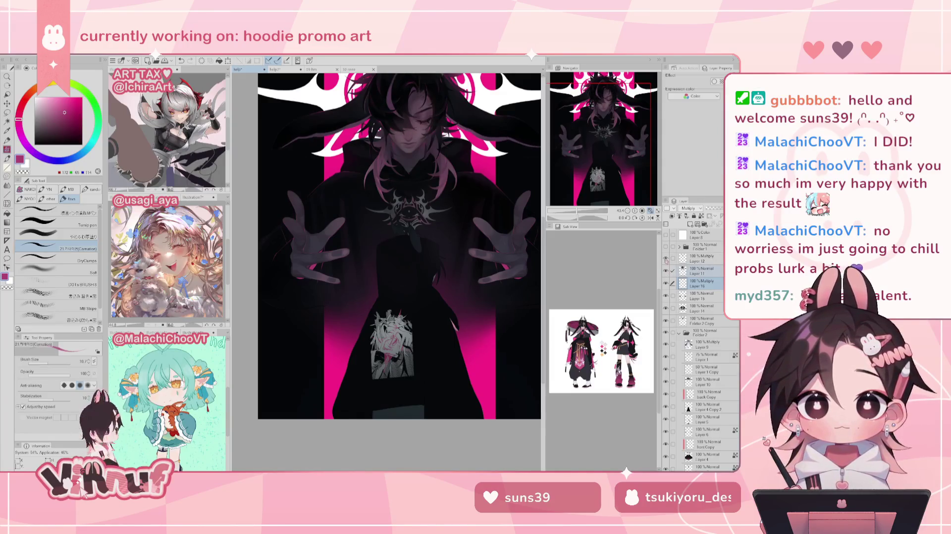
mouse_move(610, 149)
mouse_down()
mouse_move(611, 137)
mouse_move(686, 140)
mouse_up()
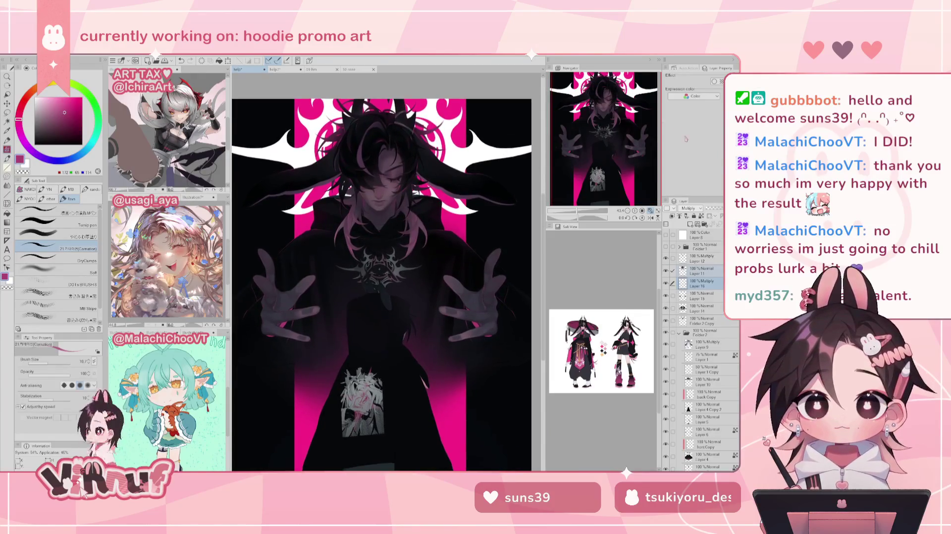
click(665, 282)
click(665, 283)
click(666, 258)
click(666, 258)
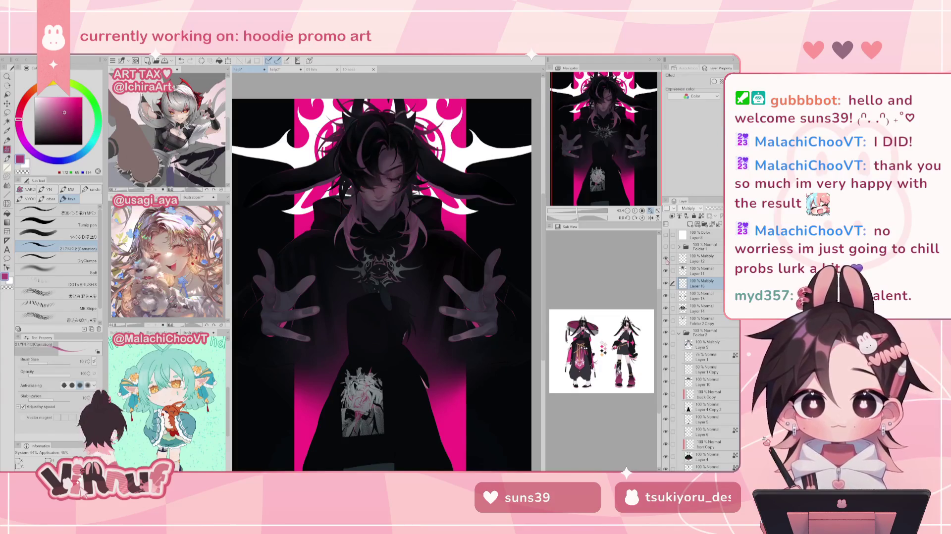
Move Layer 16 above Layer 12, try Normal blending on both, then set it back to Multiply
drag(703, 283, 703, 257)
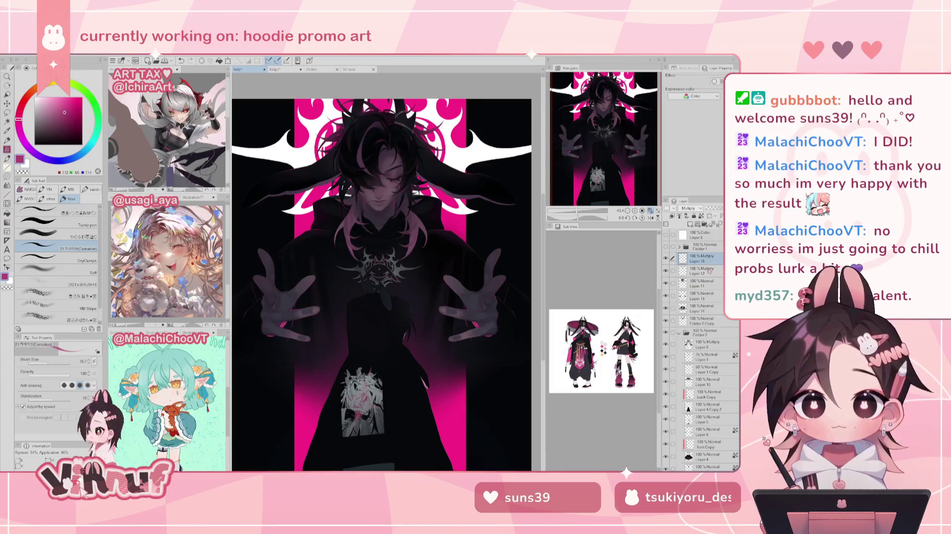
click(709, 271)
click(703, 258)
click(689, 208)
click(689, 218)
click(708, 271)
click(688, 208)
click(689, 219)
click(716, 257)
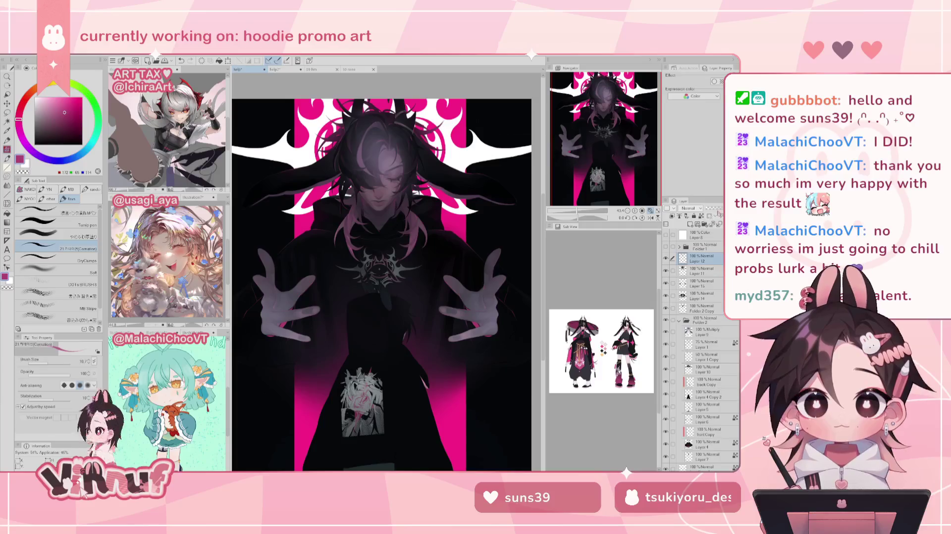
click(688, 208)
click(688, 230)
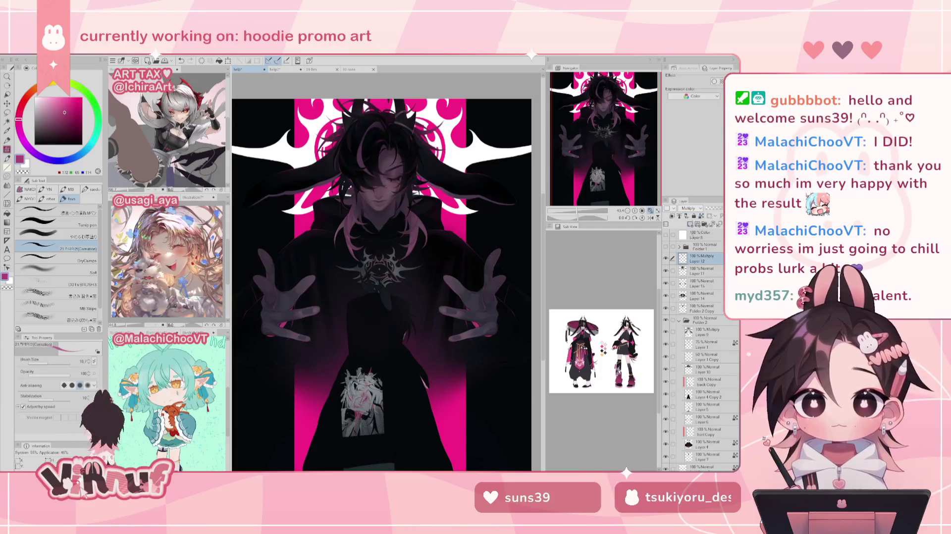
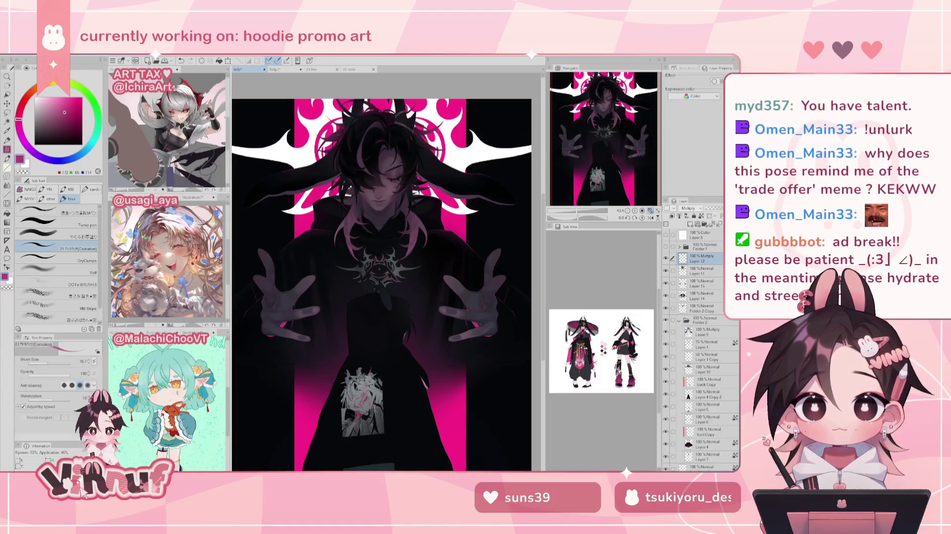
Zoom in with the Navigator and pan toward the grey chest emblem and raised hands
click(587, 214)
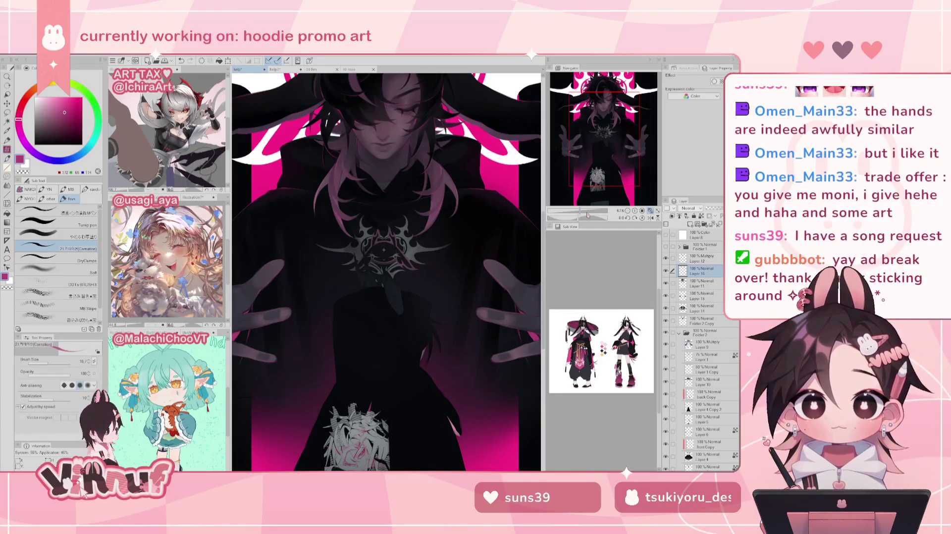
drag(577, 177, 617, 153)
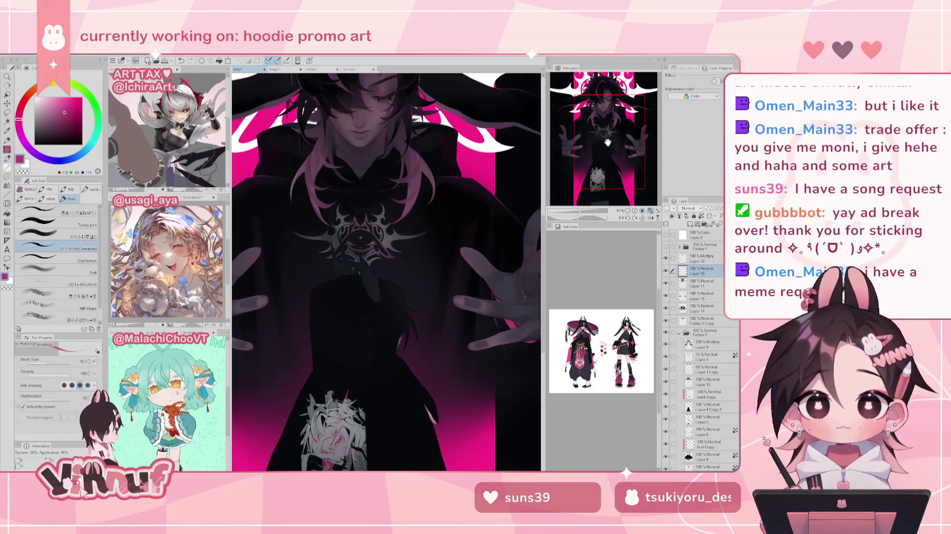
Sample a dark slate hoodie colour and paint a stroke below the emblem, comparing with Layer 14 hidden
drag(580, 210, 587, 210)
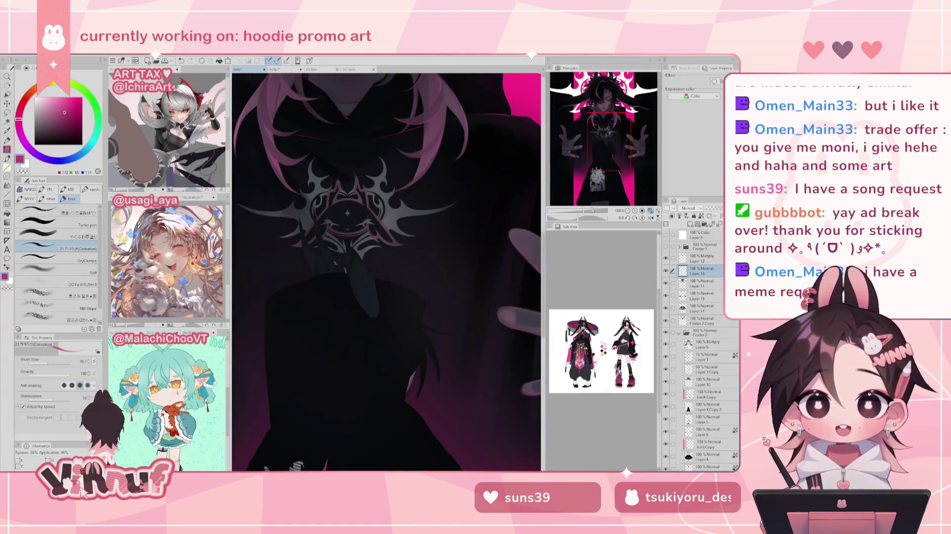
alt+click(361, 275)
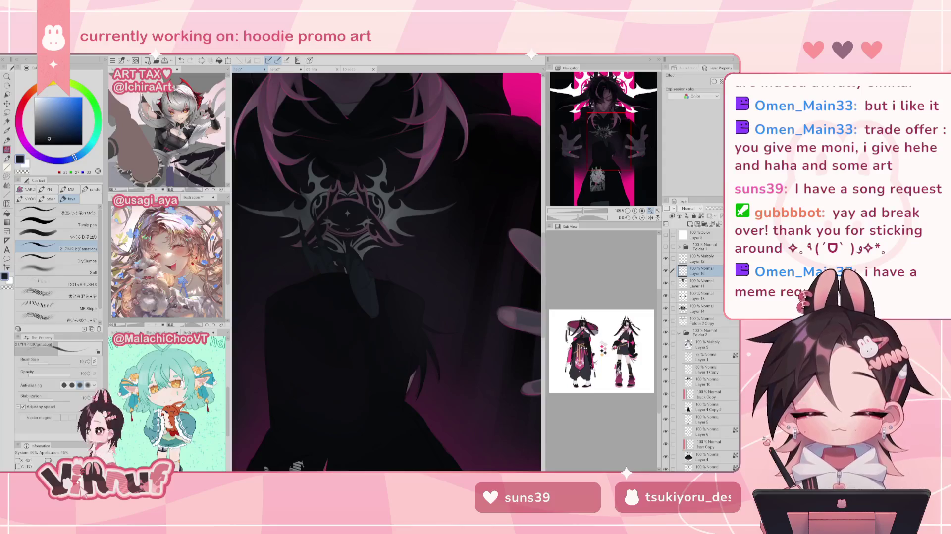
key(ctrl+z)
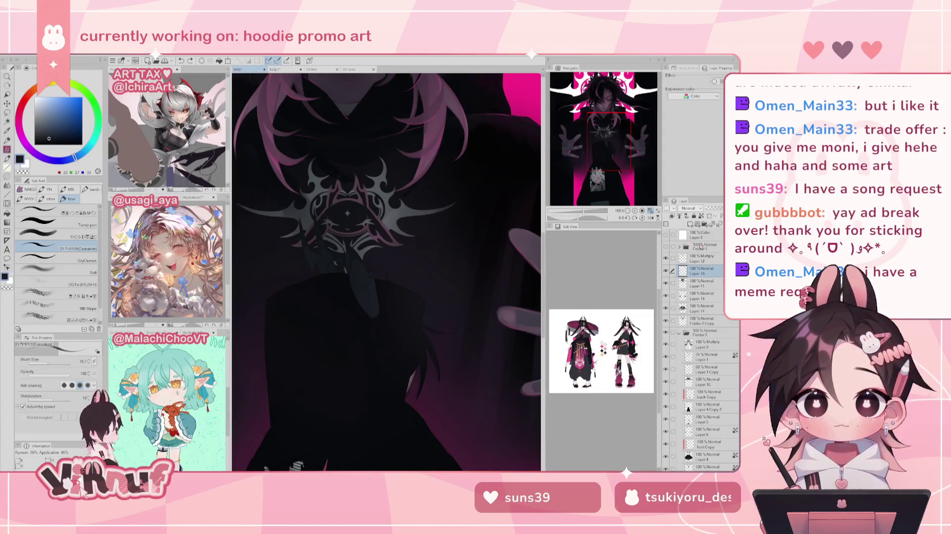
click(665, 308)
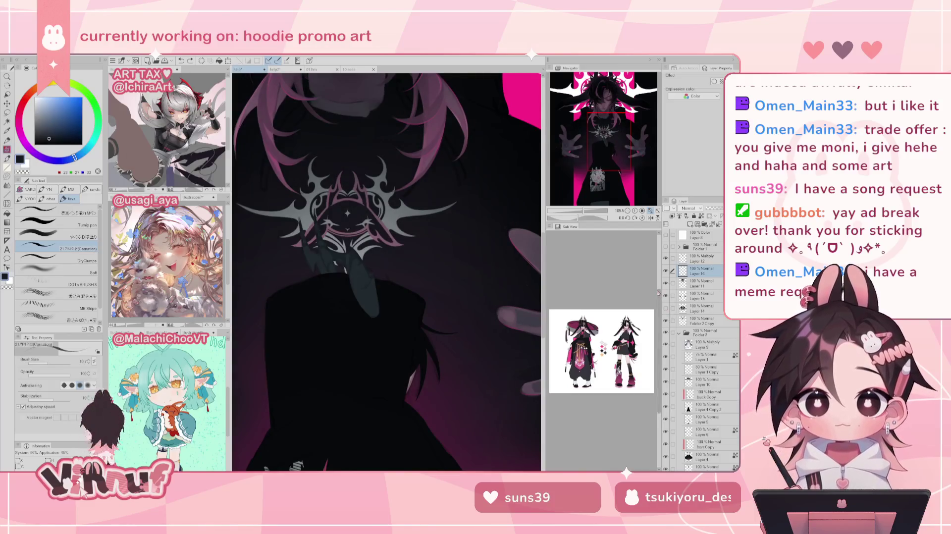
alt+click(373, 301)
drag(372, 300, 356, 255)
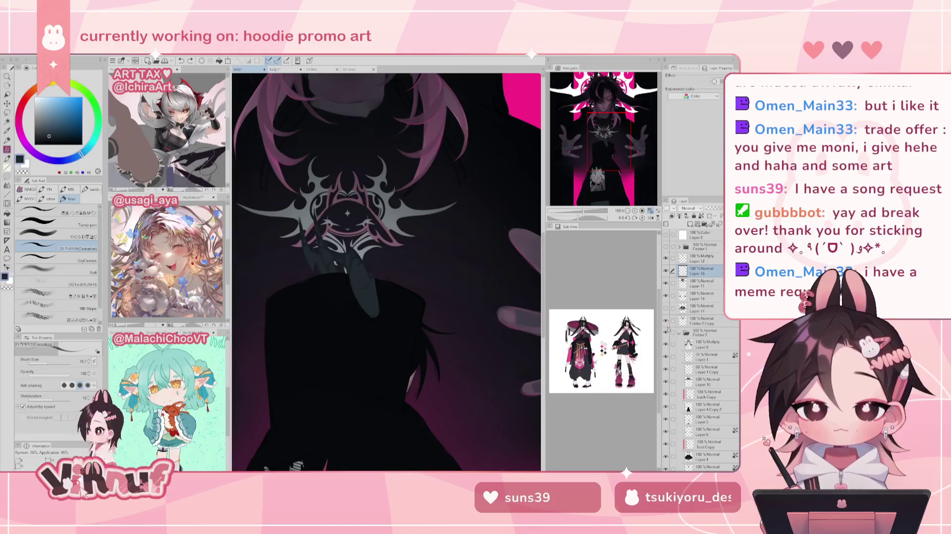
click(666, 308)
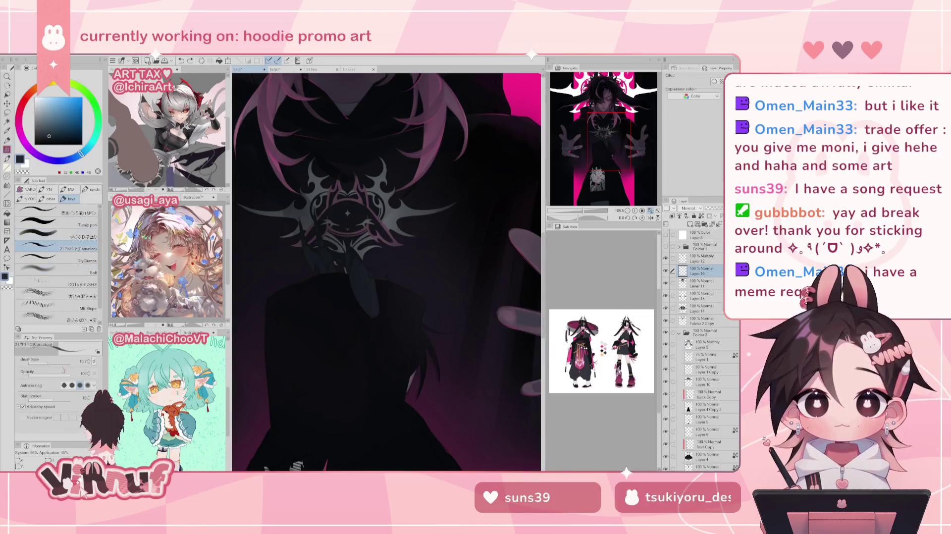
Set the brush to 42.5 and try faint shading strokes below the emblem, undoing misses
click(54, 364)
drag(54, 364, 56, 365)
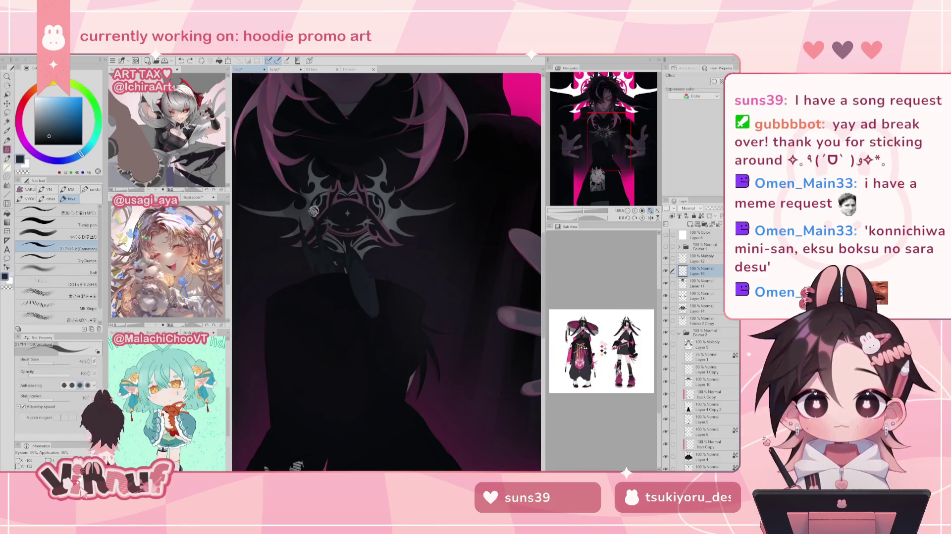
key(ctrl+z)
drag(315, 214, 325, 268)
key(ctrl+z)
drag(317, 213, 319, 233)
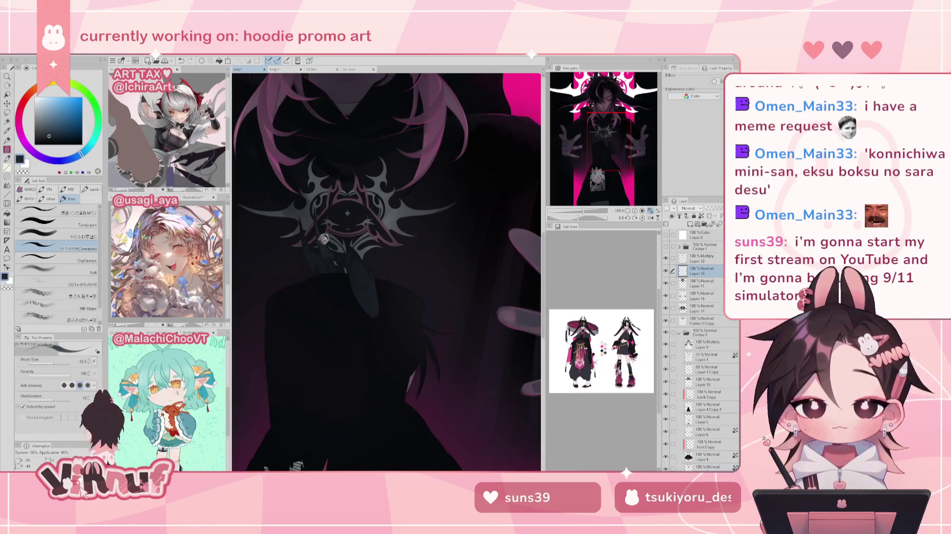
key(ctrl+z)
click(314, 216)
key(ctrl+z)
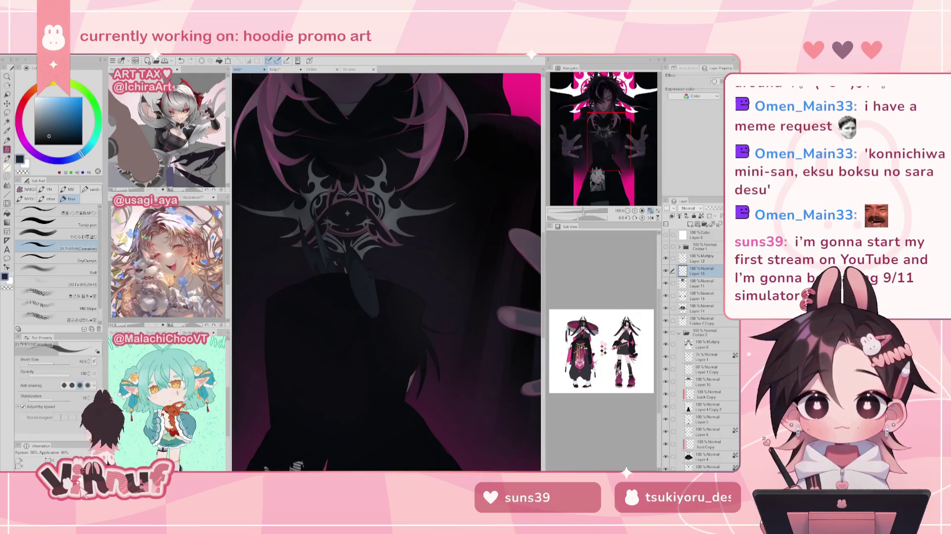
scroll(335, 174, up, 2)
scroll(334, 174, up, 2)
scroll(335, 174, up, 1)
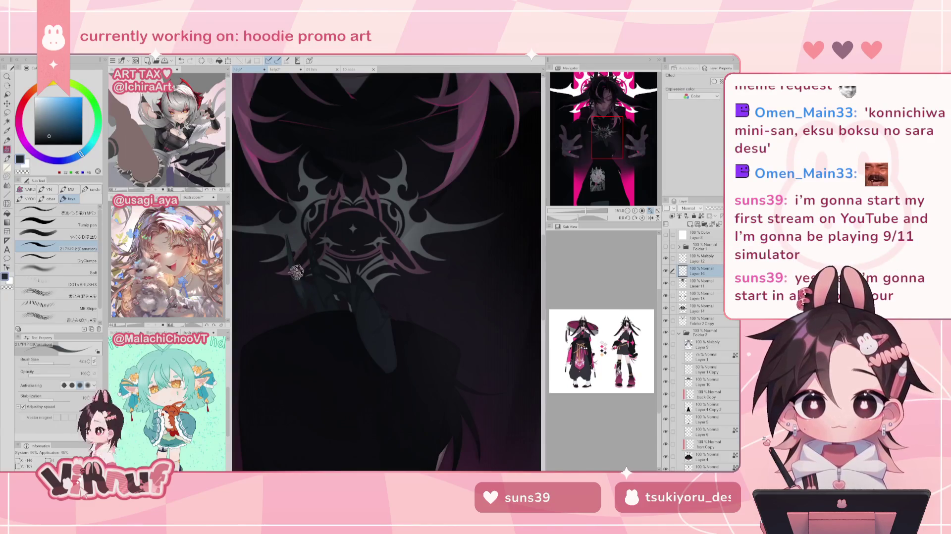
Sample a darker hoodie shade, paint faint shading, and shrink the brush to 18.6
alt+click(308, 291)
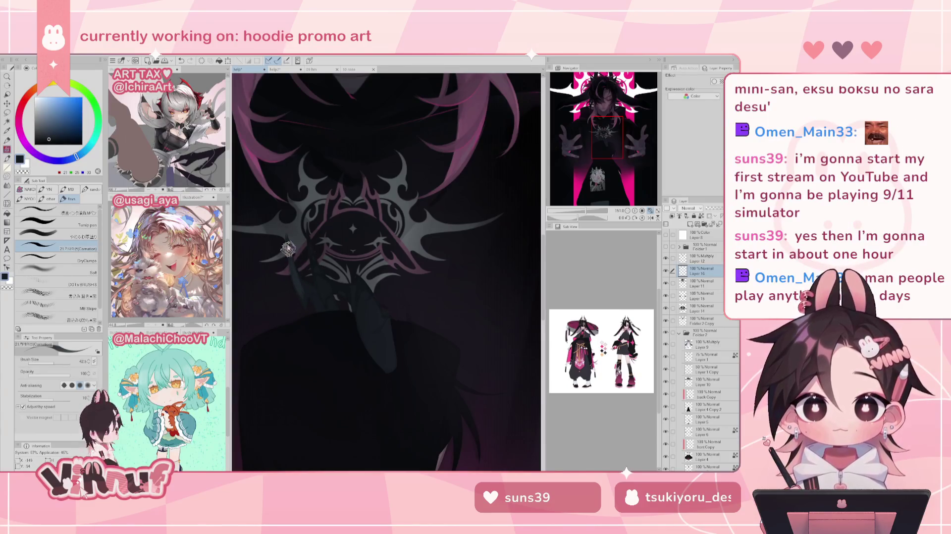
drag(289, 250, 296, 287)
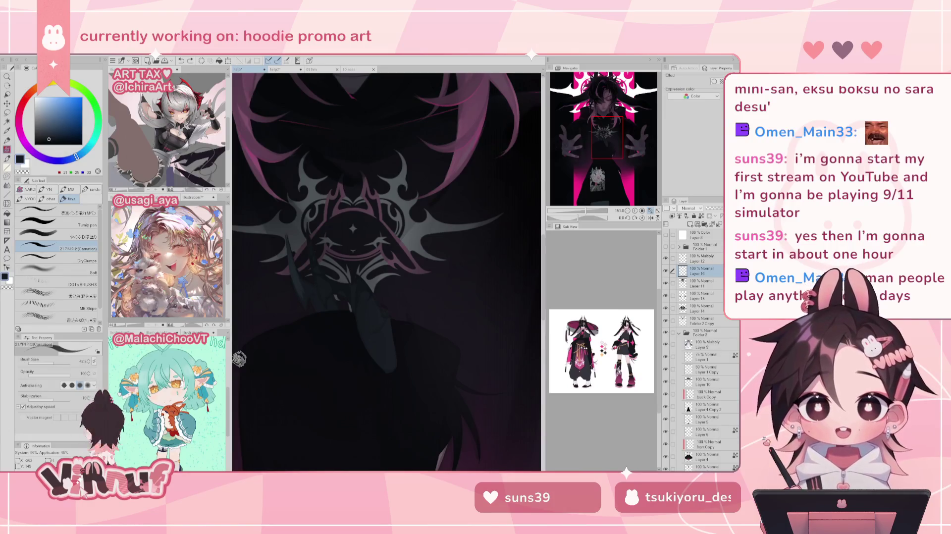
key([)
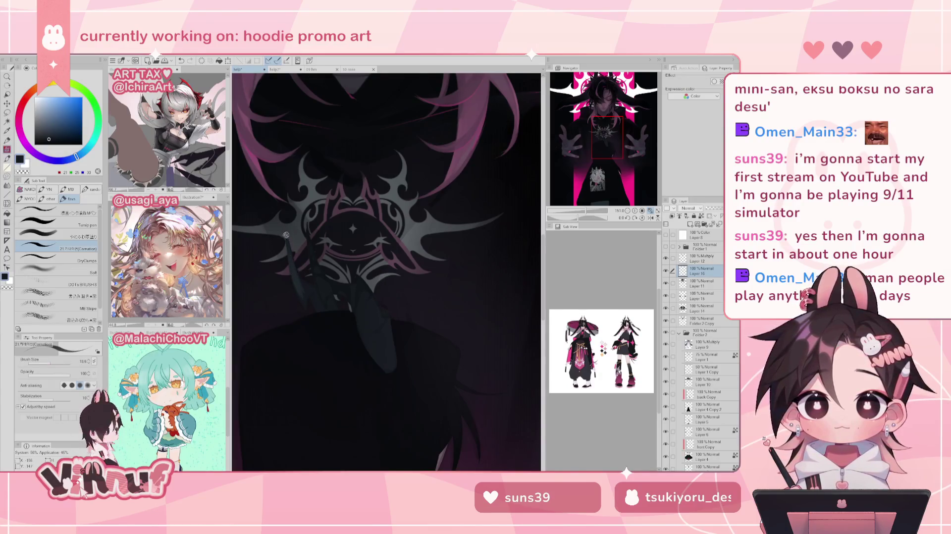
alt+click(299, 281)
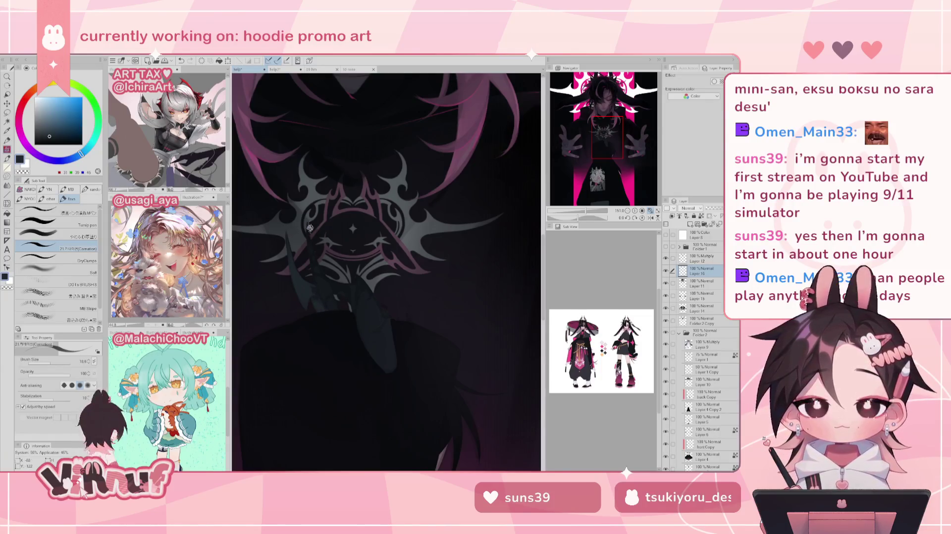
key(ctrl+z)
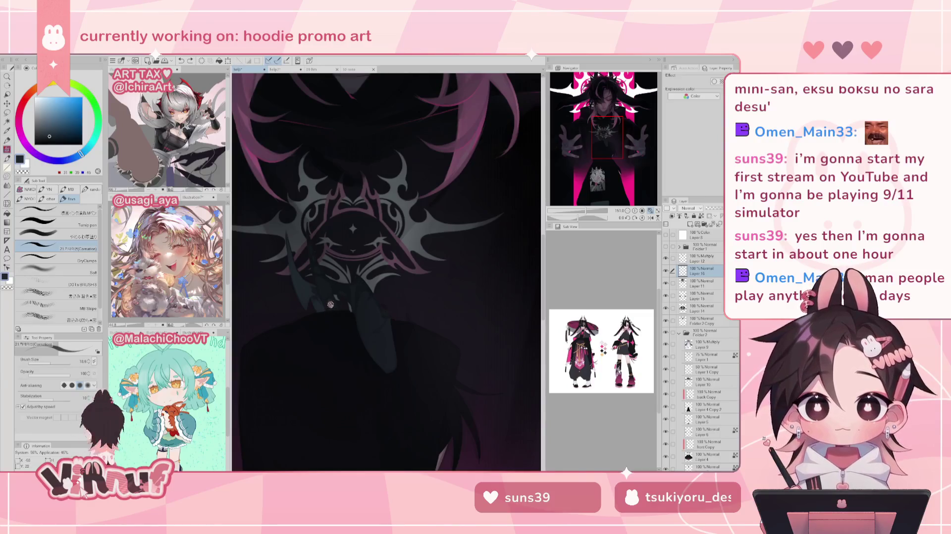
key(ctrl+y)
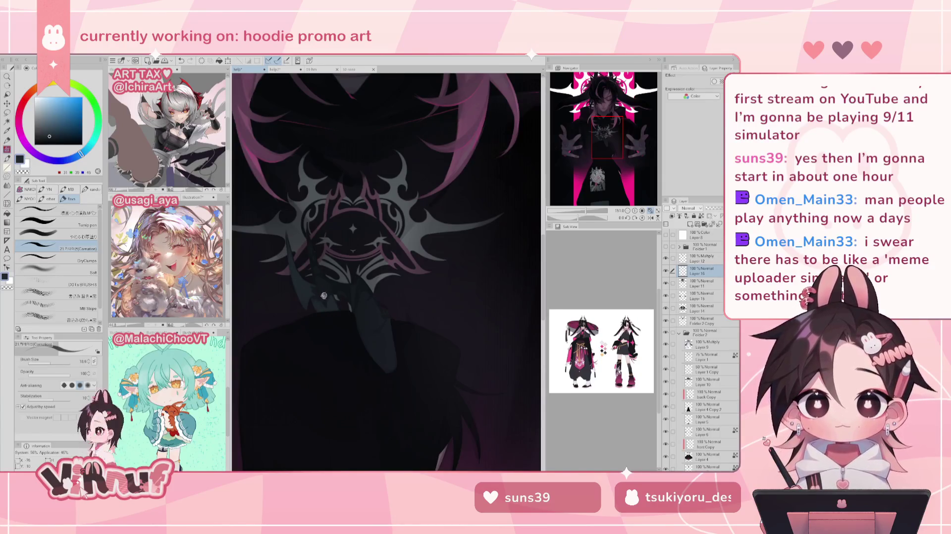
Resample nearby slate shades to refine the shading, then make Layer 14 the working layer
alt+click(314, 289)
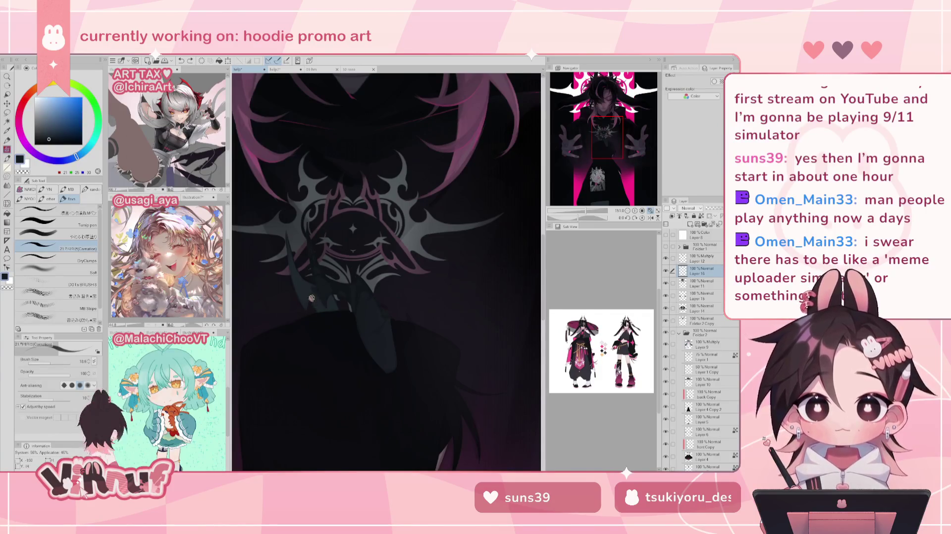
alt+click(313, 293)
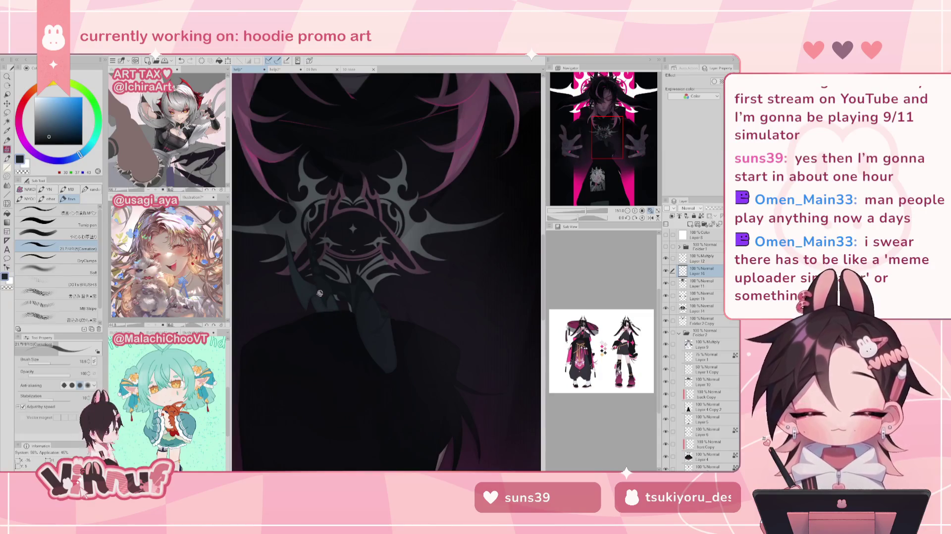
alt+click(299, 284)
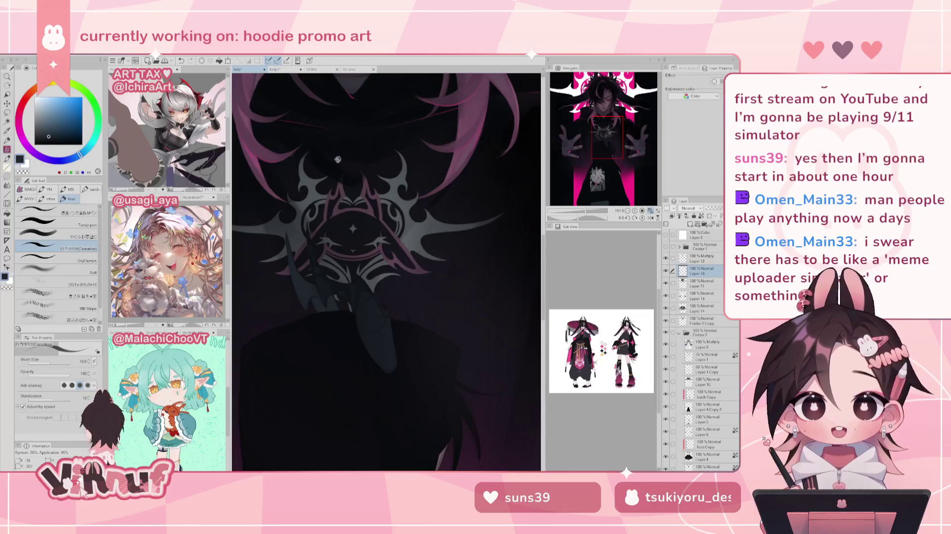
alt+click(337, 159)
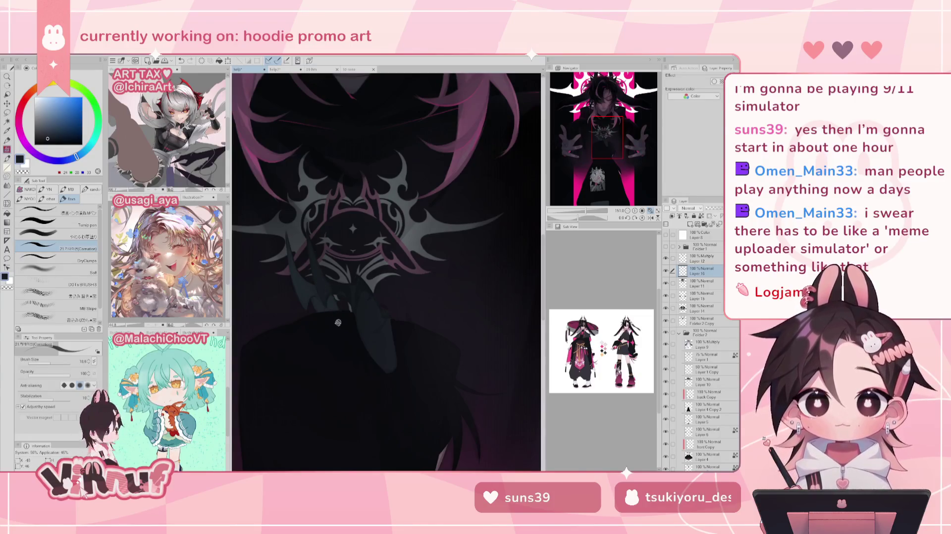
key(ctrl+z)
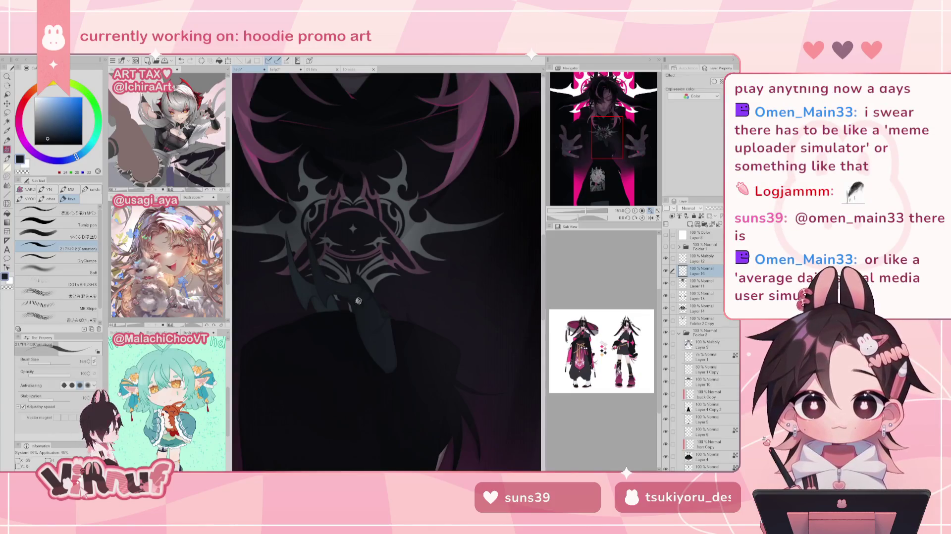
key(e)
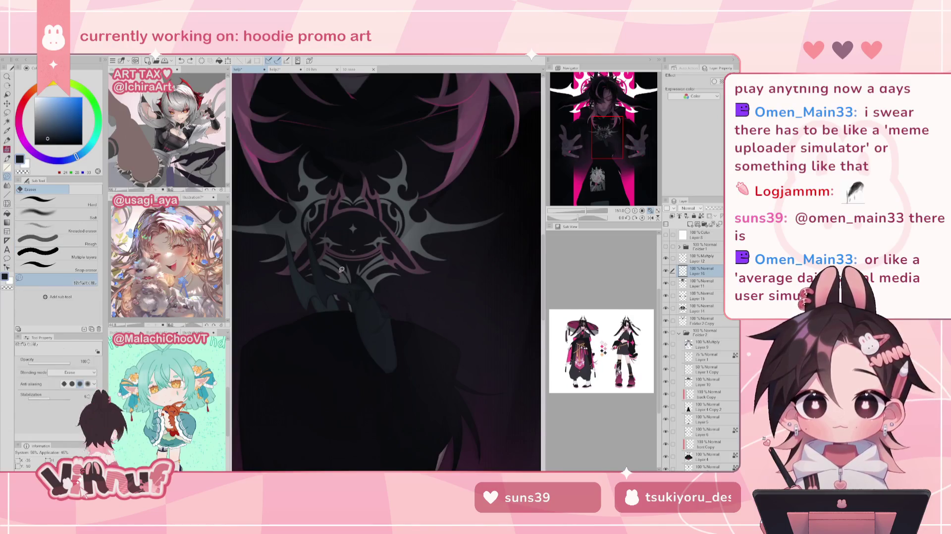
key(p)
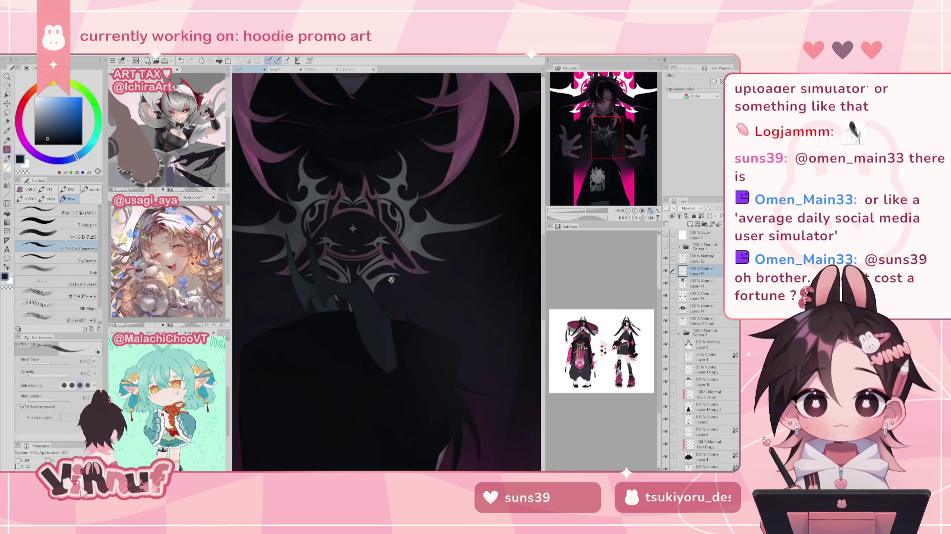
click(704, 308)
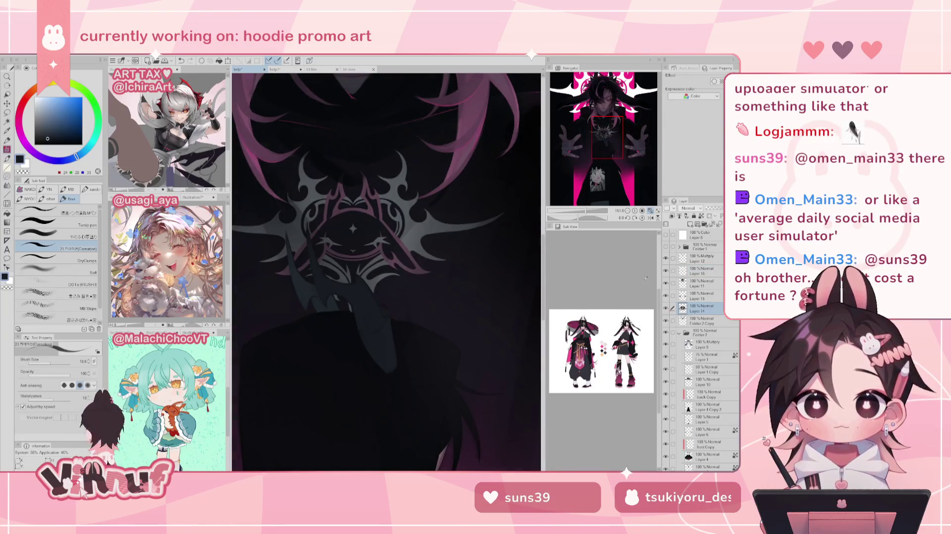
Choose a dark purple colour and check Layers 16 and 12, settling on Layer 14
alt+click(381, 297)
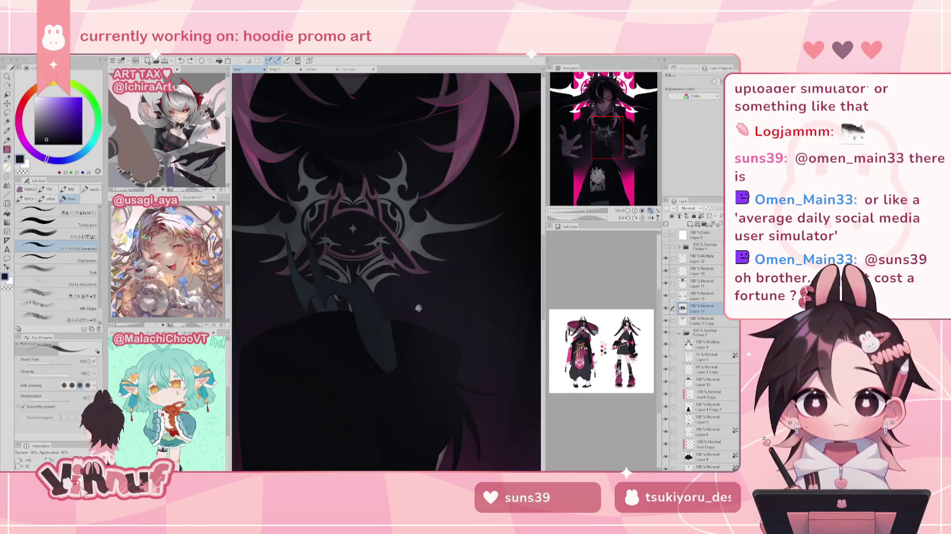
alt+click(404, 309)
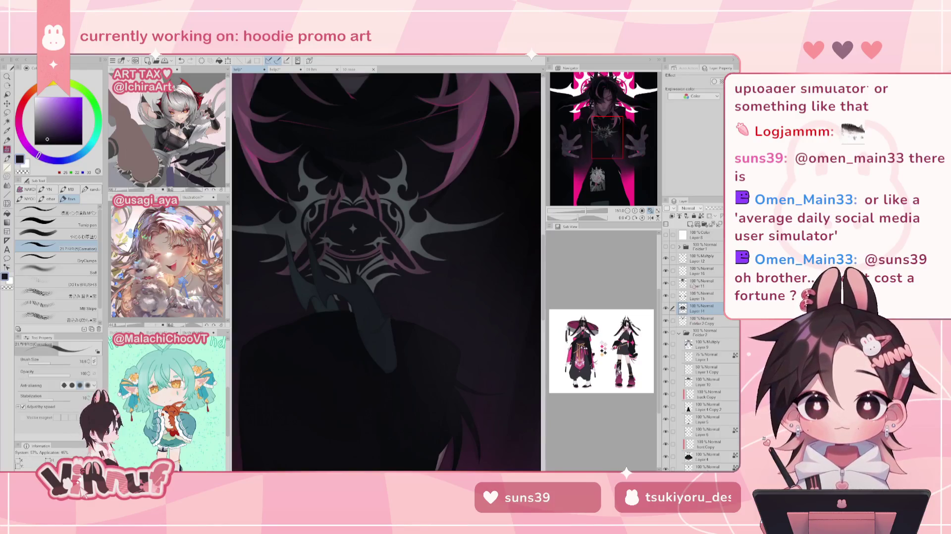
click(699, 271)
click(696, 258)
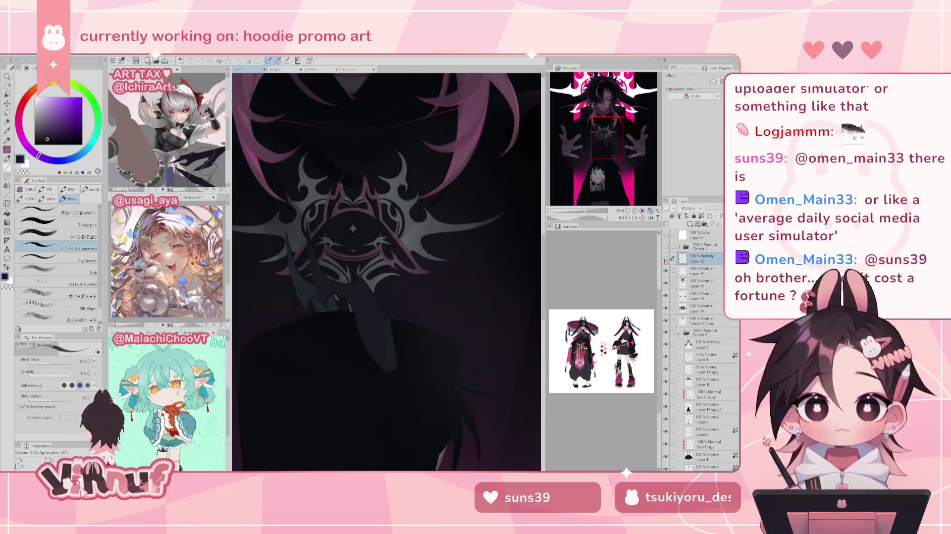
click(699, 272)
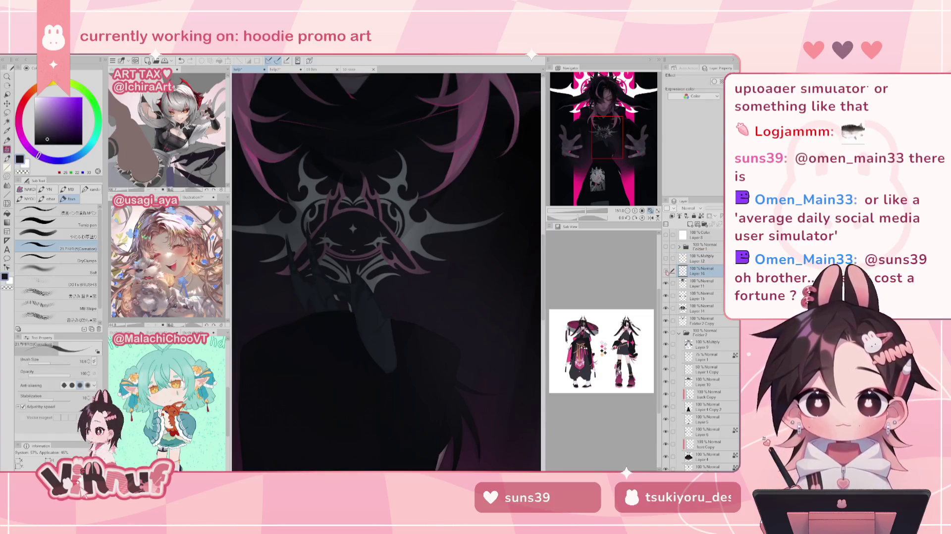
click(701, 308)
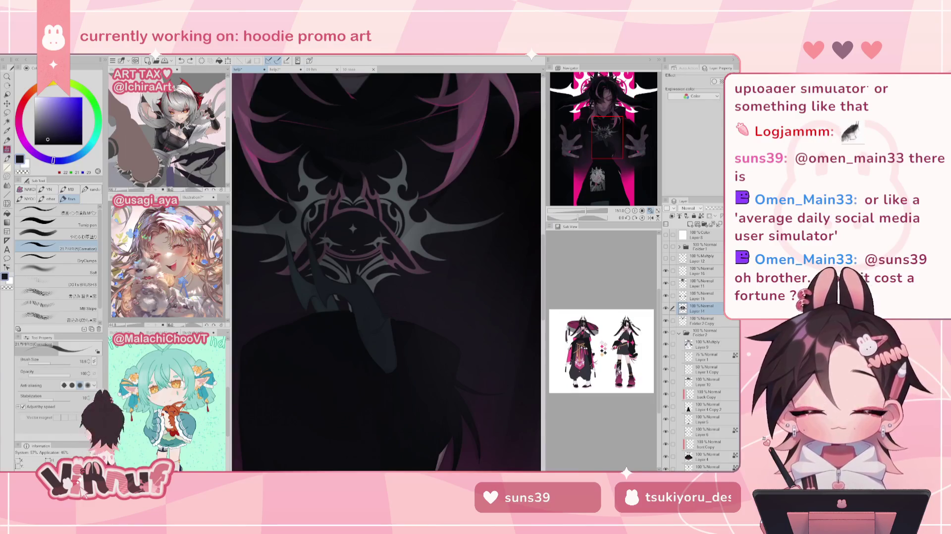
Pick dark blue-grey then near-black from the artwork and zoom in on the chest emblem
key(ctrl+0)
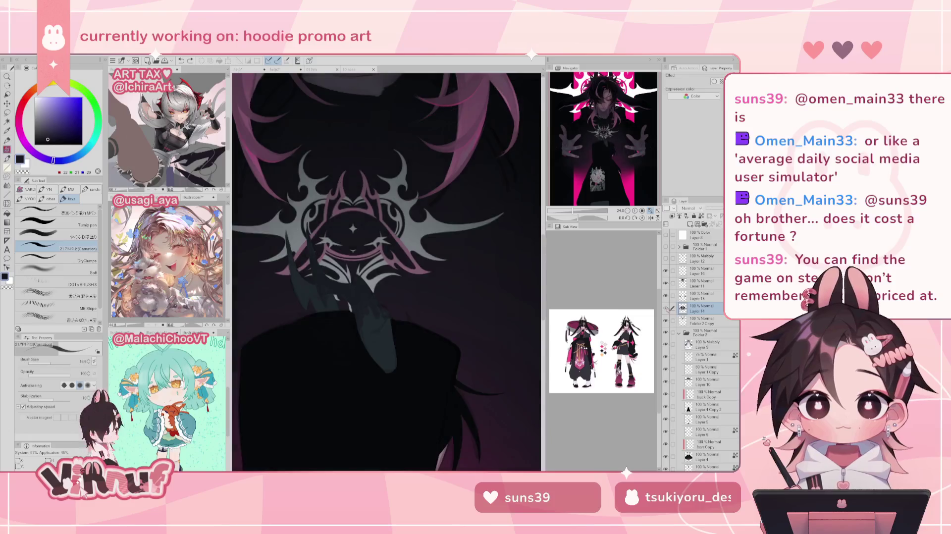
click(371, 344)
alt+click(382, 352)
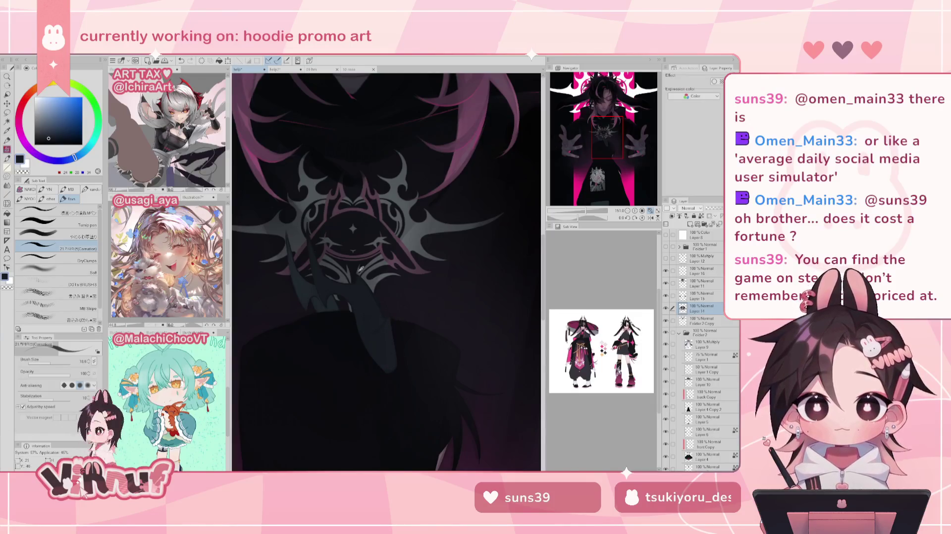
alt+click(357, 277)
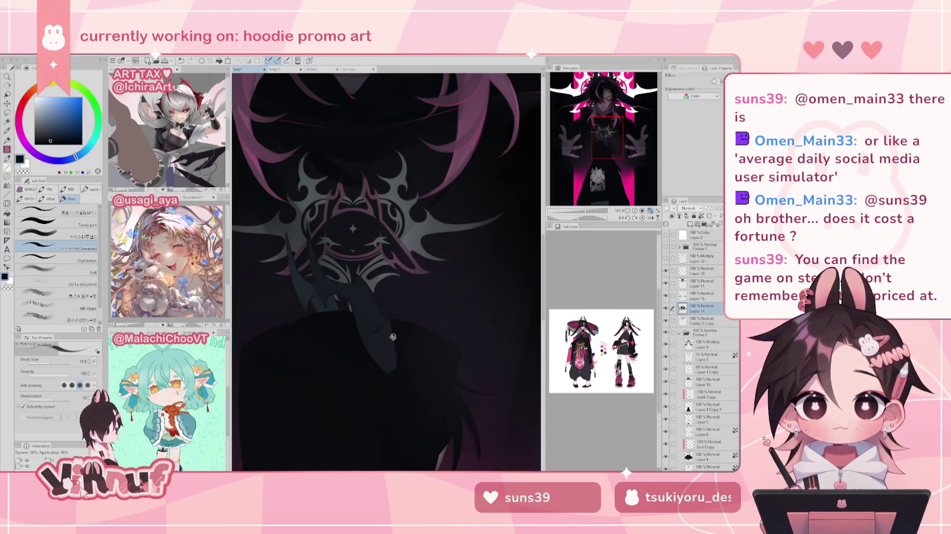
alt+click(389, 315)
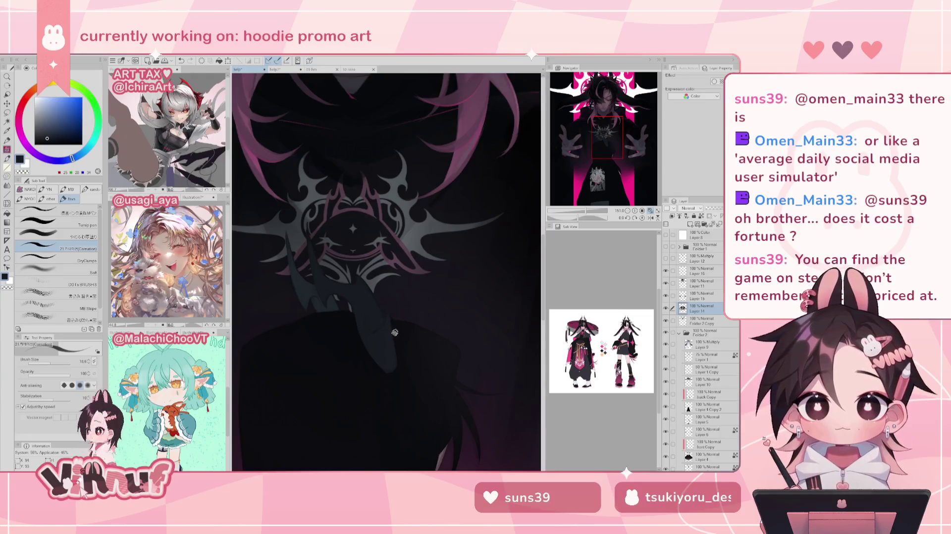
alt+click(399, 329)
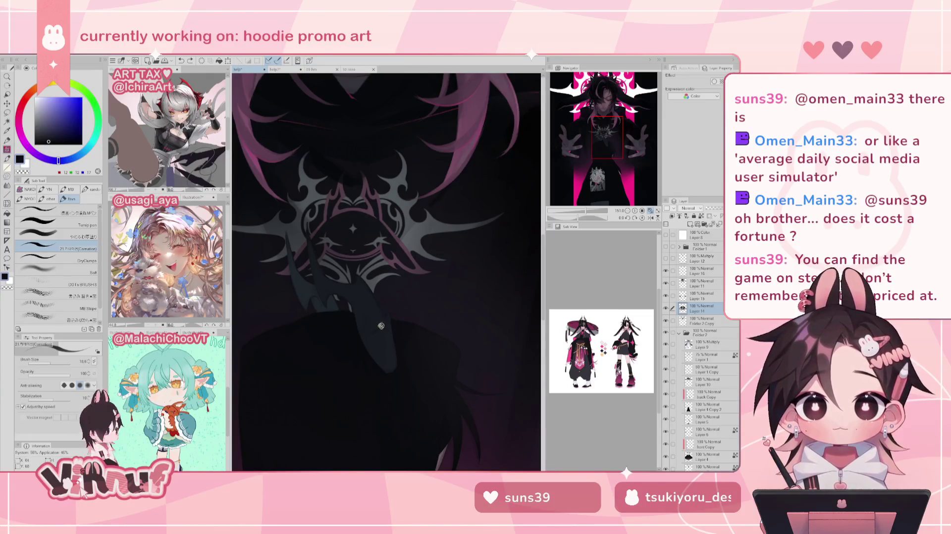
drag(587, 209, 575, 207)
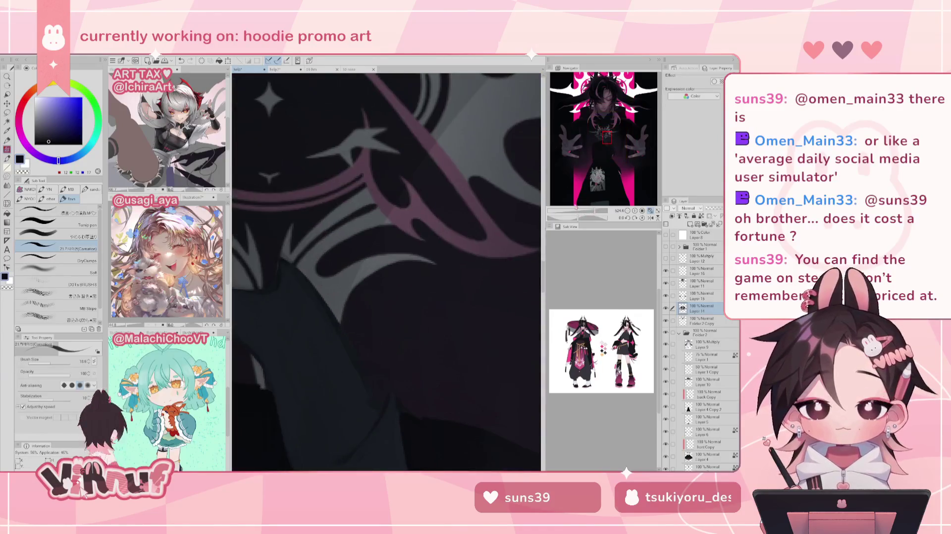
scroll(421, 332, down, 3)
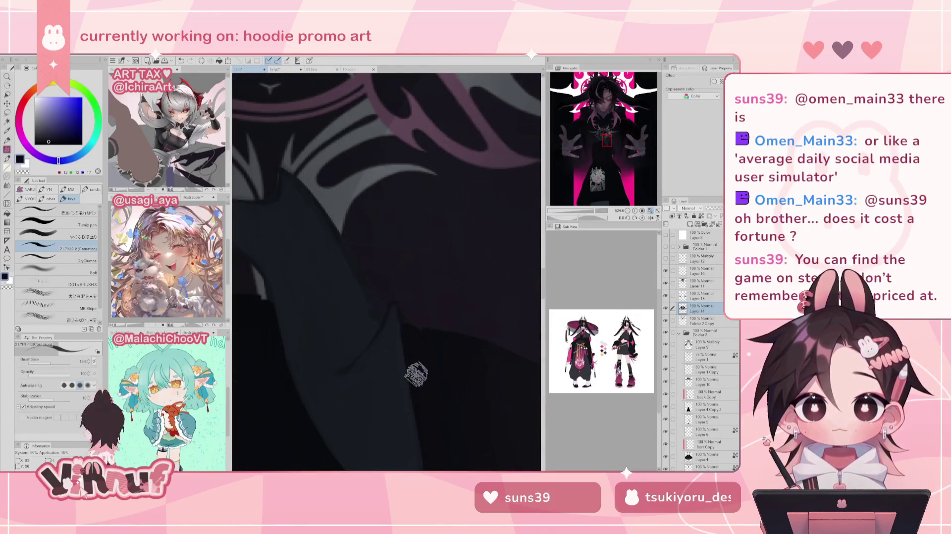
alt+click(414, 334)
key(ctrl+0)
drag(579, 216, 582, 212)
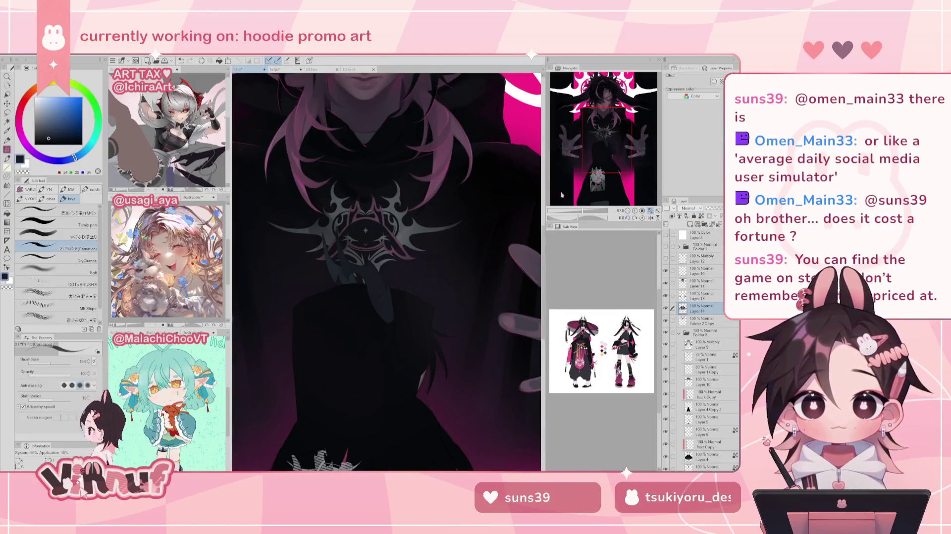
drag(582, 212, 584, 216)
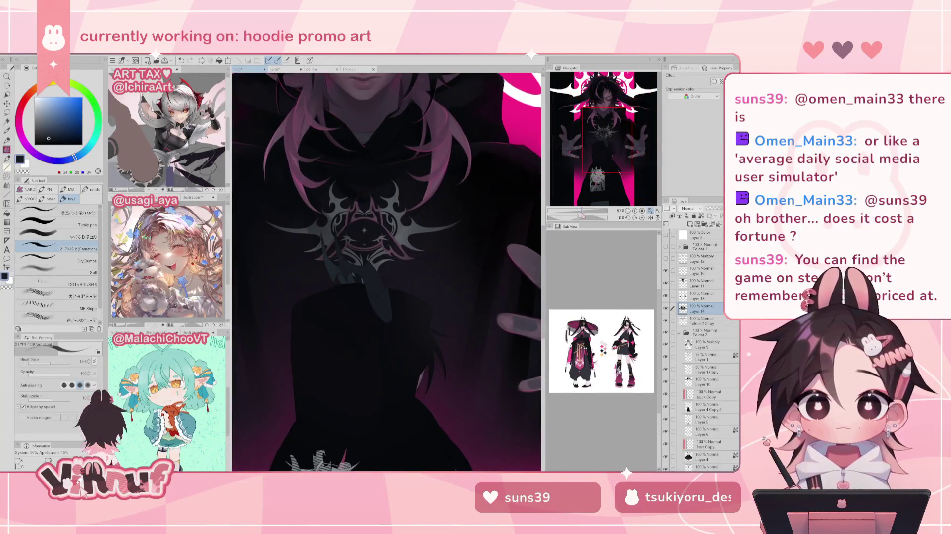
drag(582, 215, 585, 216)
drag(350, 383, 356, 337)
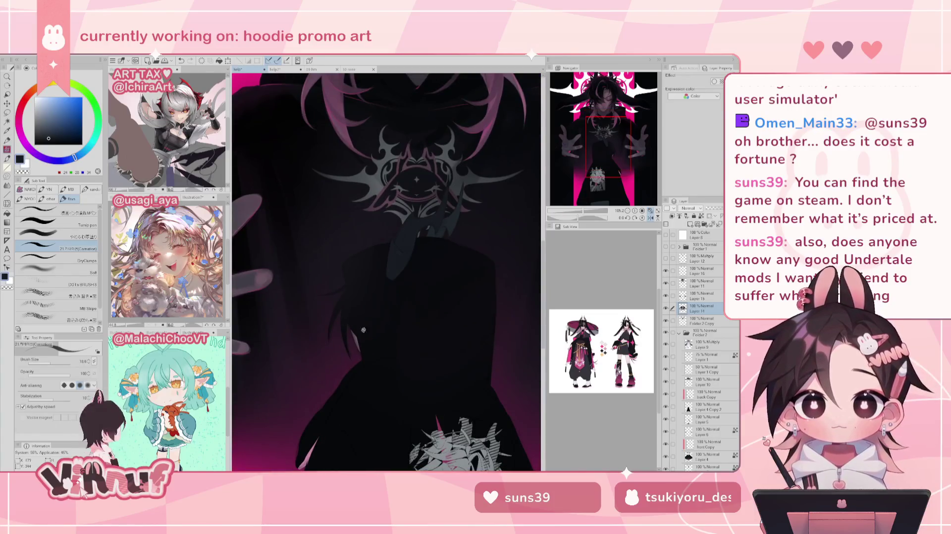
Sample dark magenta, mirror the view horizontally, and zoom onto the hoodie's chest emblem
alt+click(357, 340)
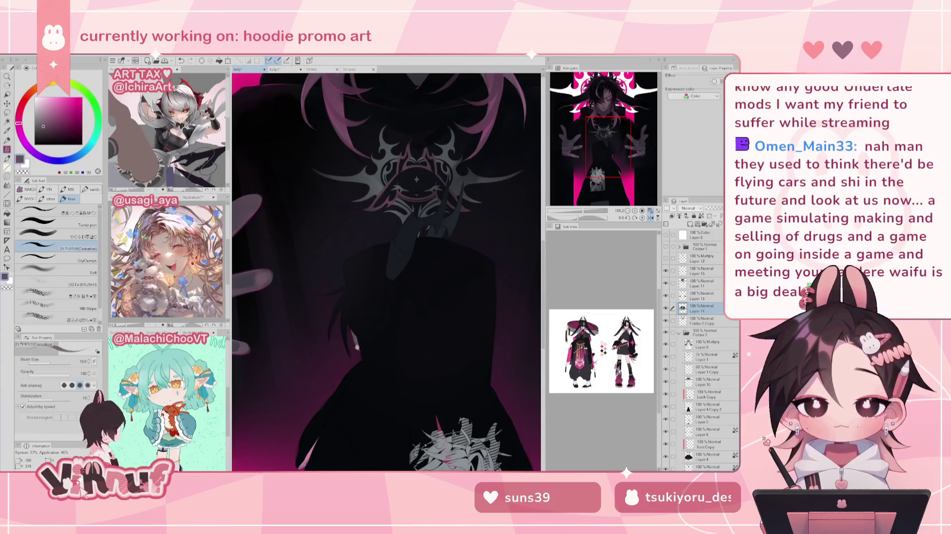
key(h)
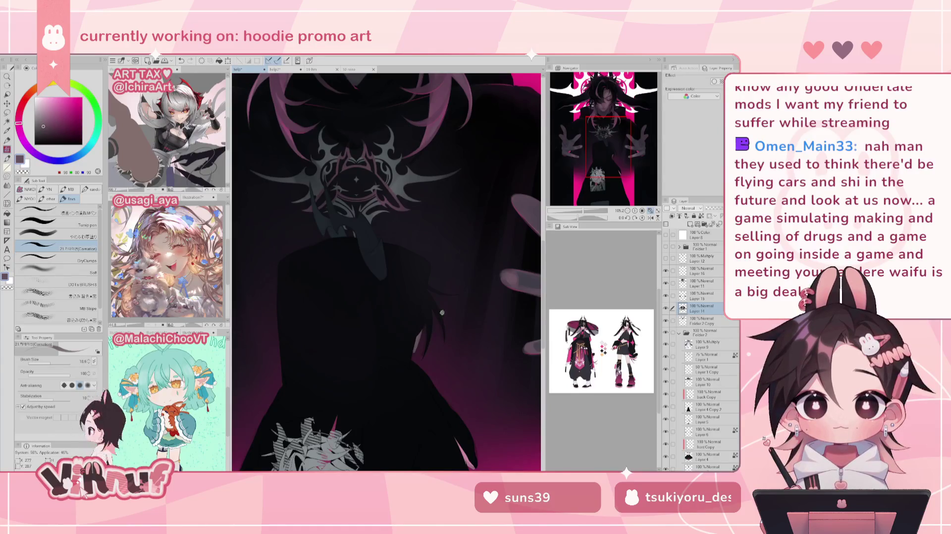
drag(587, 212, 591, 192)
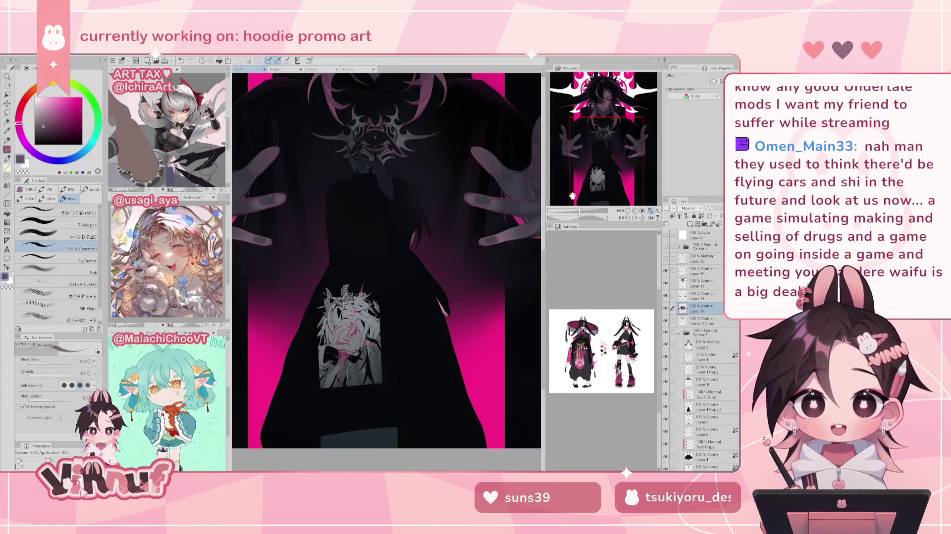
drag(580, 212, 590, 216)
mouse_move(606, 166)
mouse_down()
mouse_move(602, 143)
mouse_move(611, 157)
mouse_up()
alt+click(365, 266)
Resample the muted pink, pan from the face to the lower body, then unmirror the view
alt+click(365, 266)
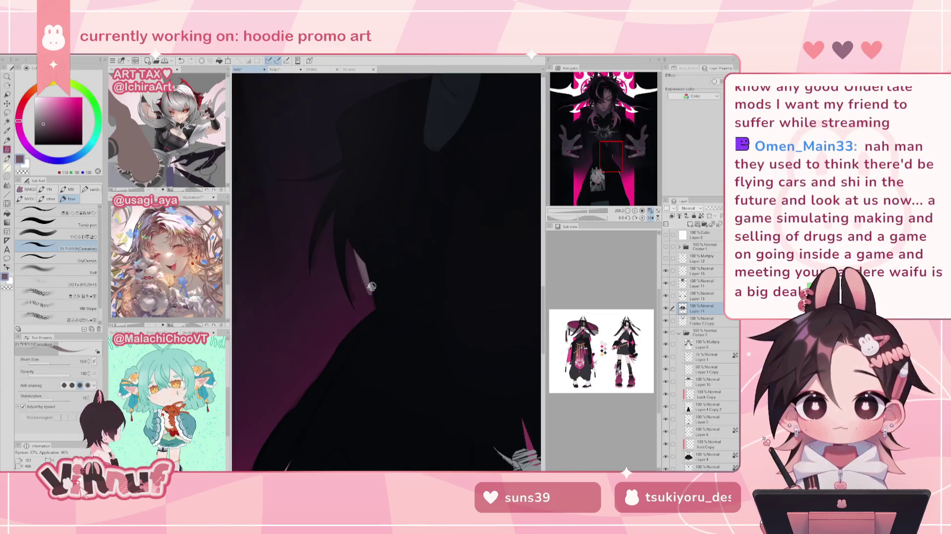
drag(588, 211, 582, 224)
drag(556, 181, 554, 132)
alt+click(440, 143)
scroll(436, 198, down, 5)
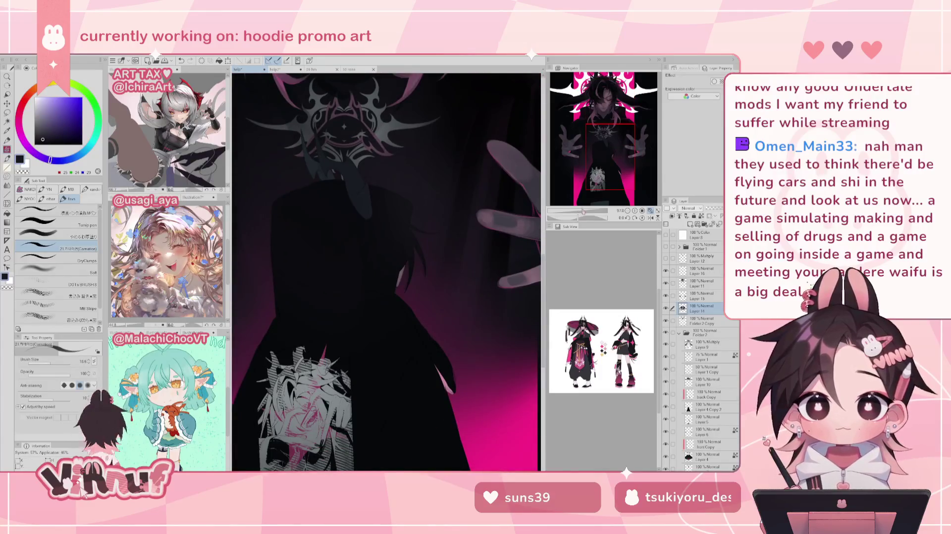
drag(583, 212, 588, 185)
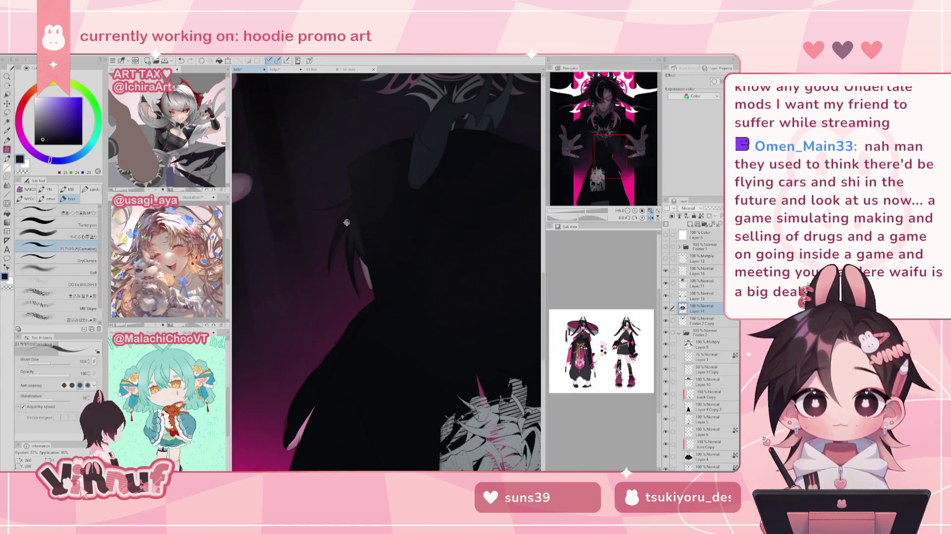
key(h)
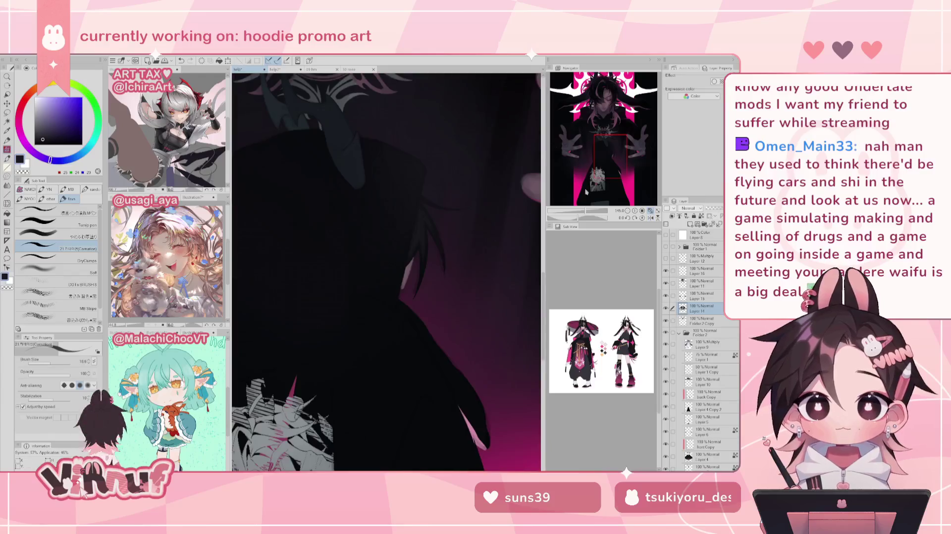
mouse_move(584, 212)
mouse_down()
mouse_move(576, 218)
mouse_move(584, 211)
mouse_up()
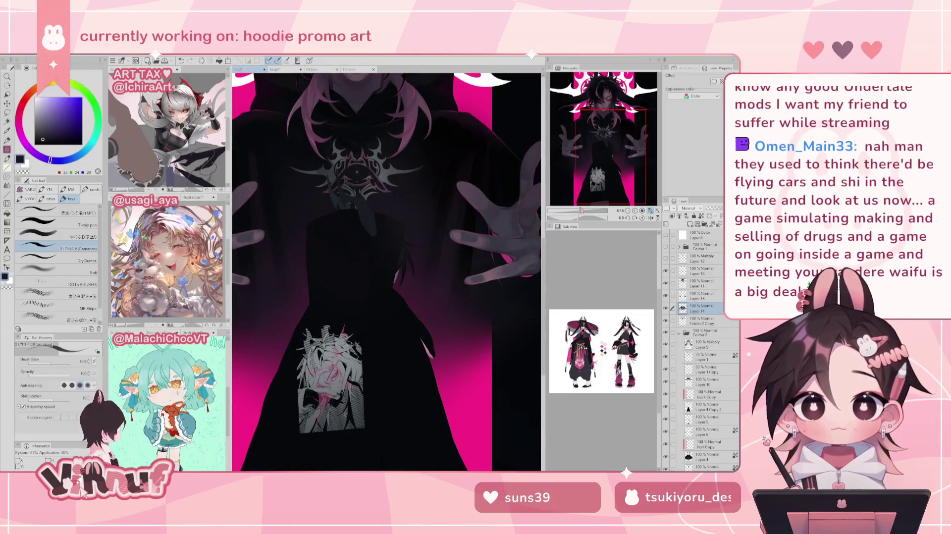
Zoom in on the chest and hands, then mirror the view horizontally
drag(599, 137, 592, 141)
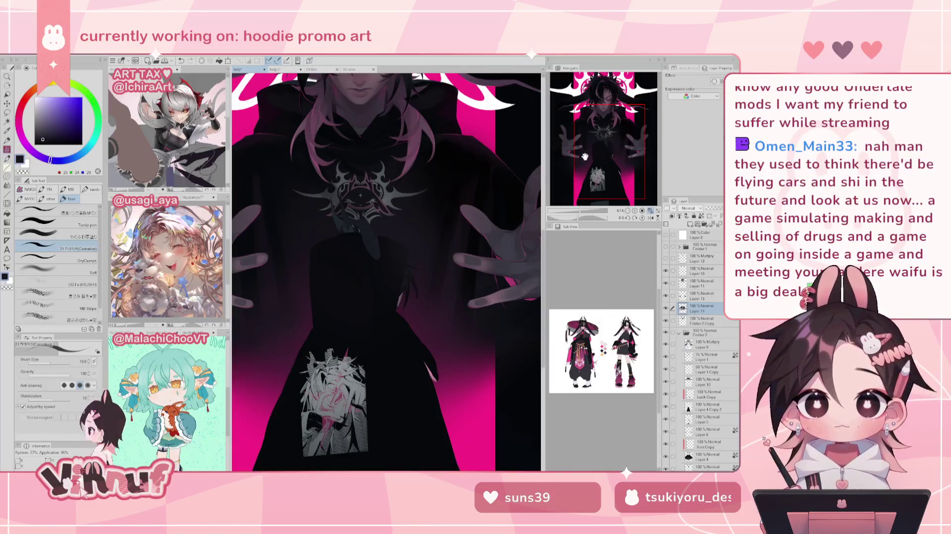
drag(586, 154, 598, 164)
drag(584, 211, 586, 211)
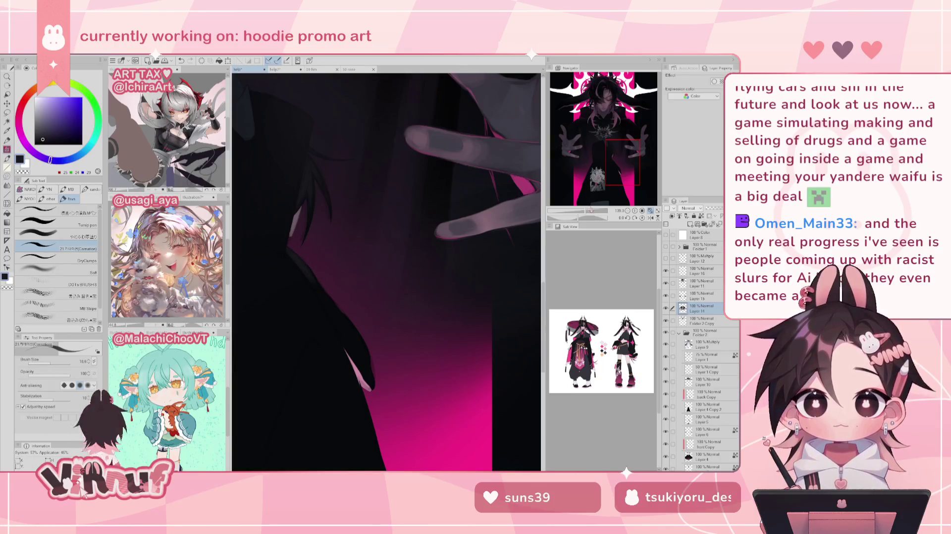
click(576, 214)
drag(576, 214, 578, 197)
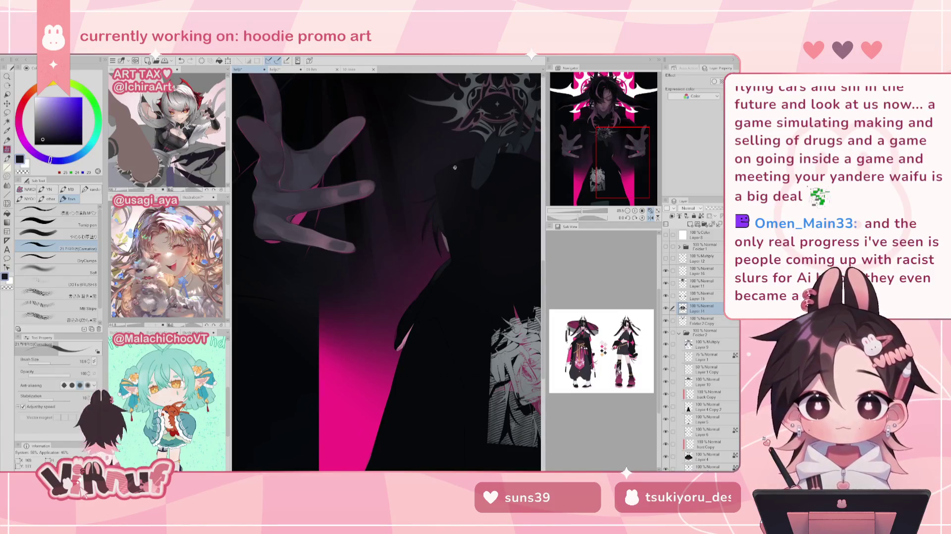
key(h)
drag(582, 211, 578, 200)
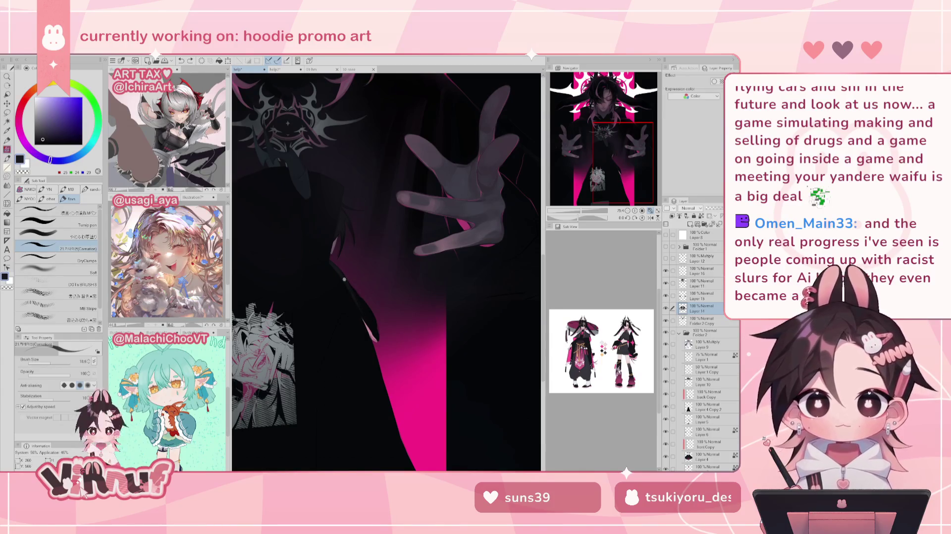
Switch to the やわらか厚塗り brush at size 5.0 and sample near-black from the hoodie
click(60, 236)
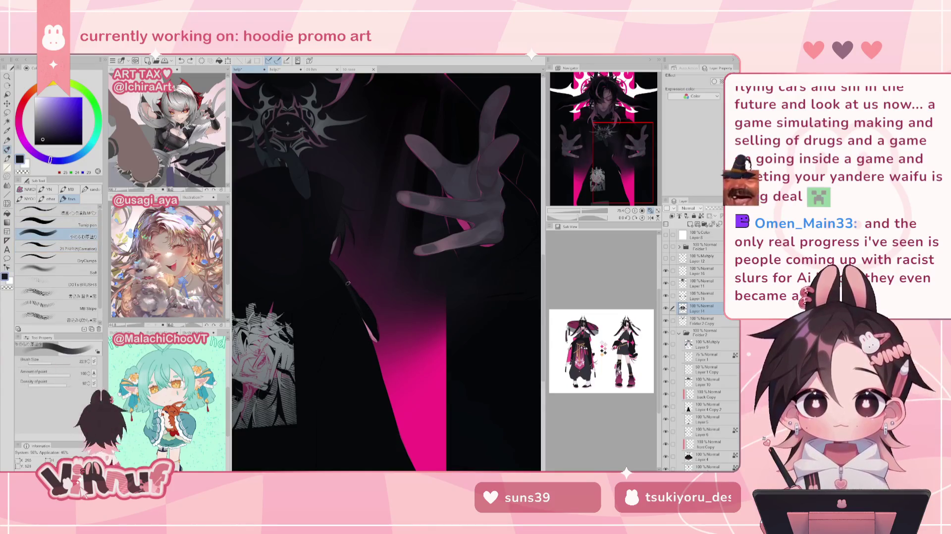
alt+click(370, 311)
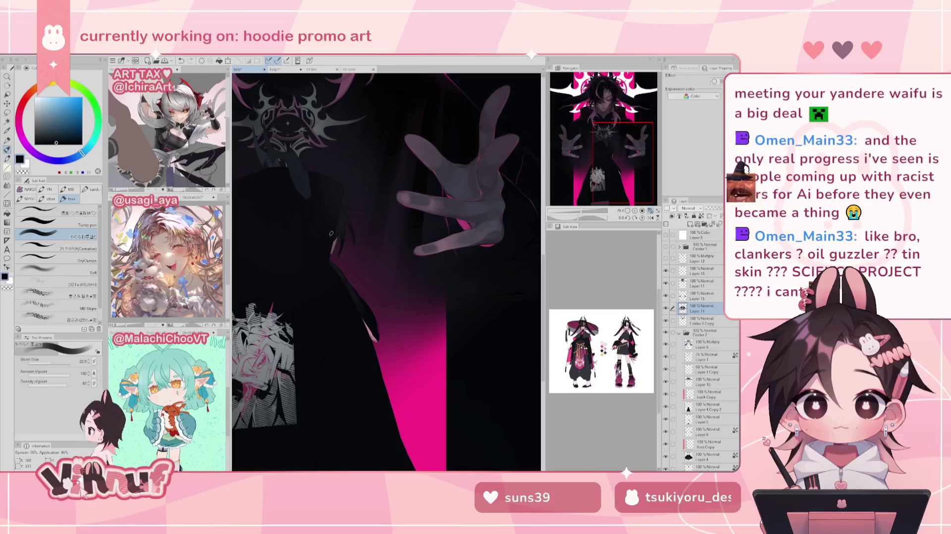
key(h)
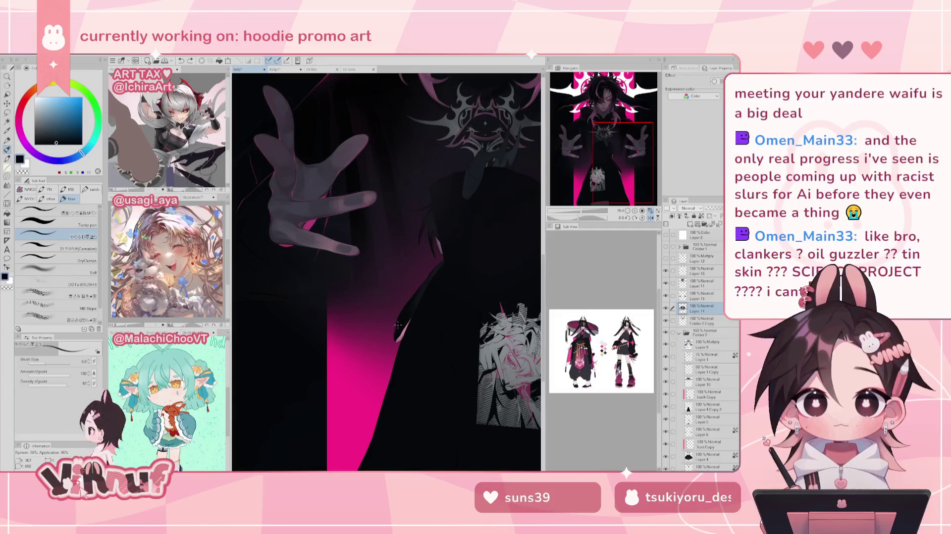
key(h)
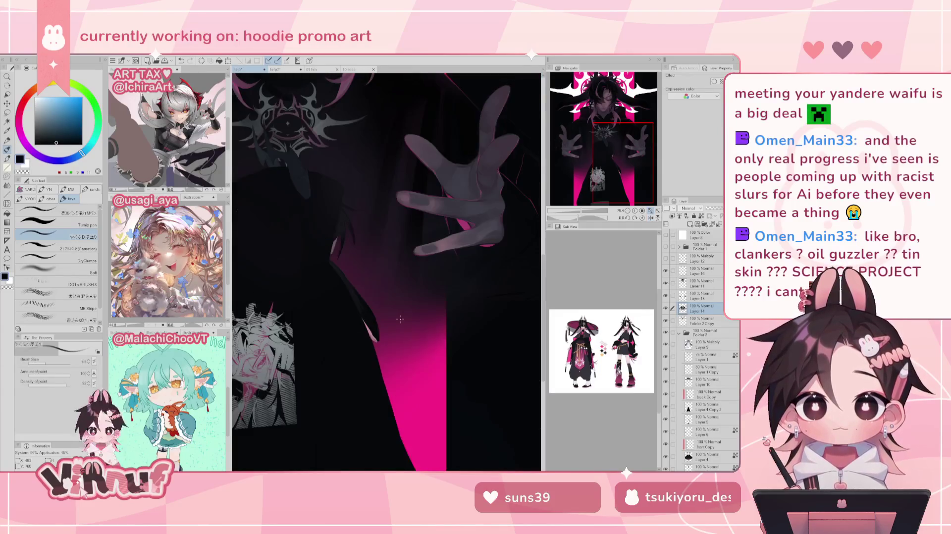
alt+click(371, 338)
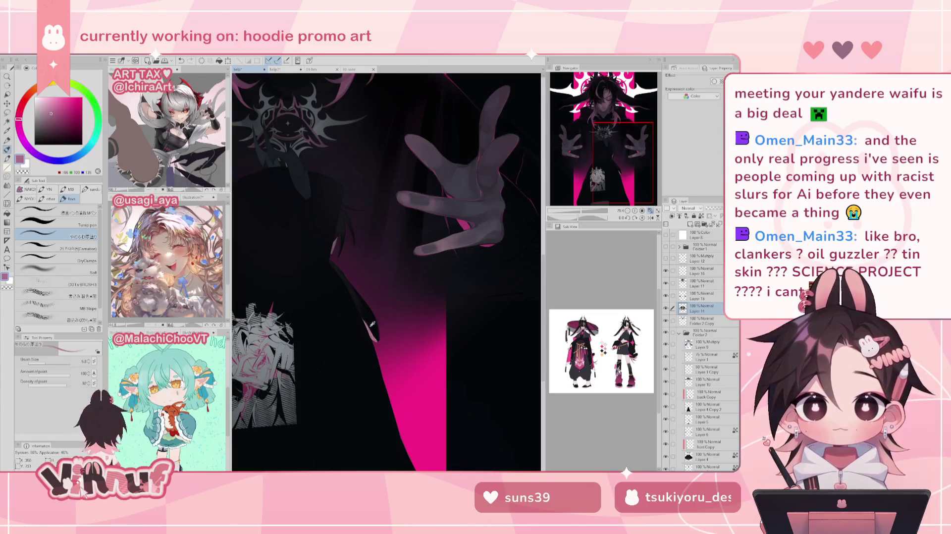
alt+click(364, 321)
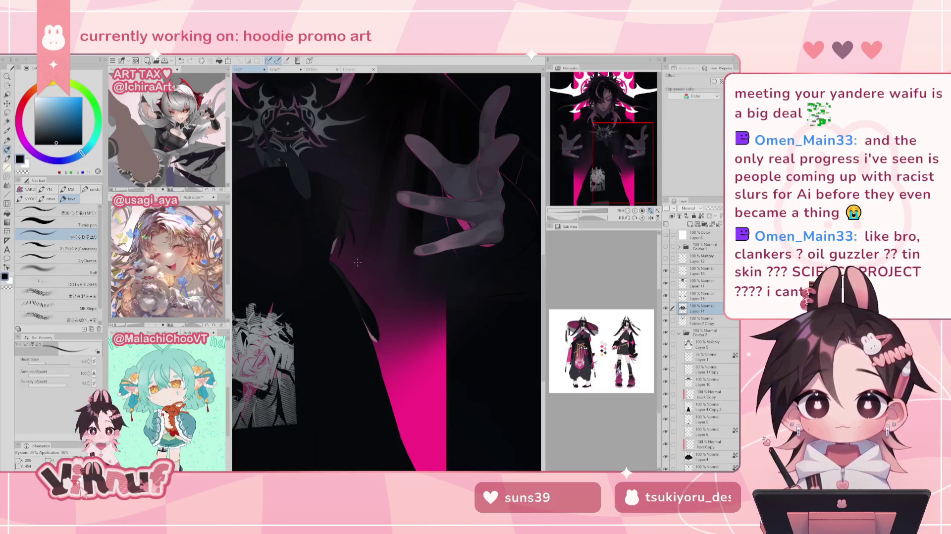
scroll(577, 206, down, 3)
scroll(578, 198, up, 1)
drag(579, 193, 584, 165)
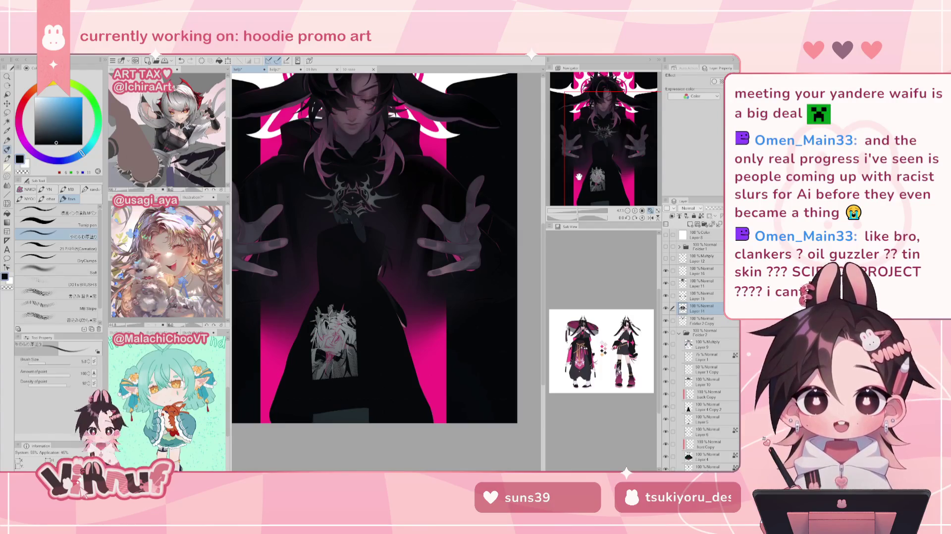
Pick a dark grey for the hood while flipping the view, and undo the last stroke
click(580, 214)
drag(582, 214, 582, 216)
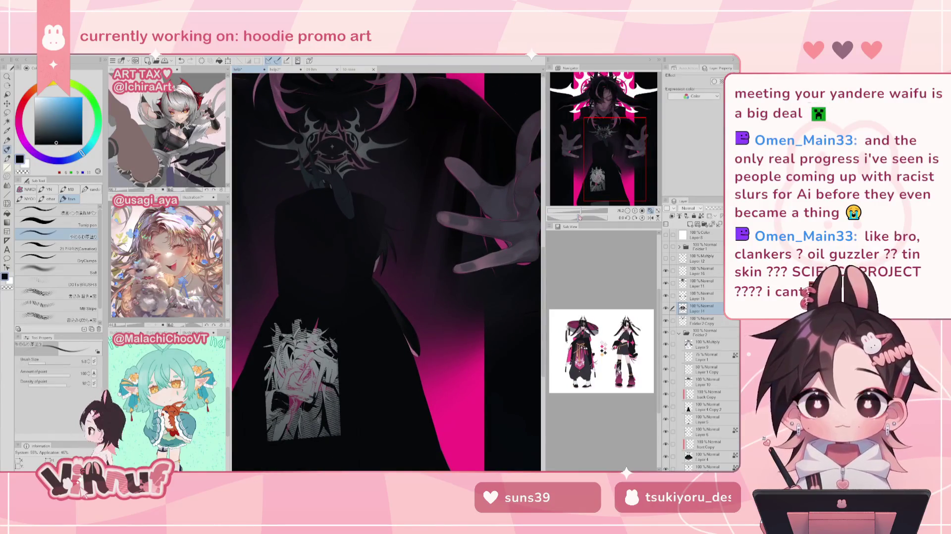
key(h)
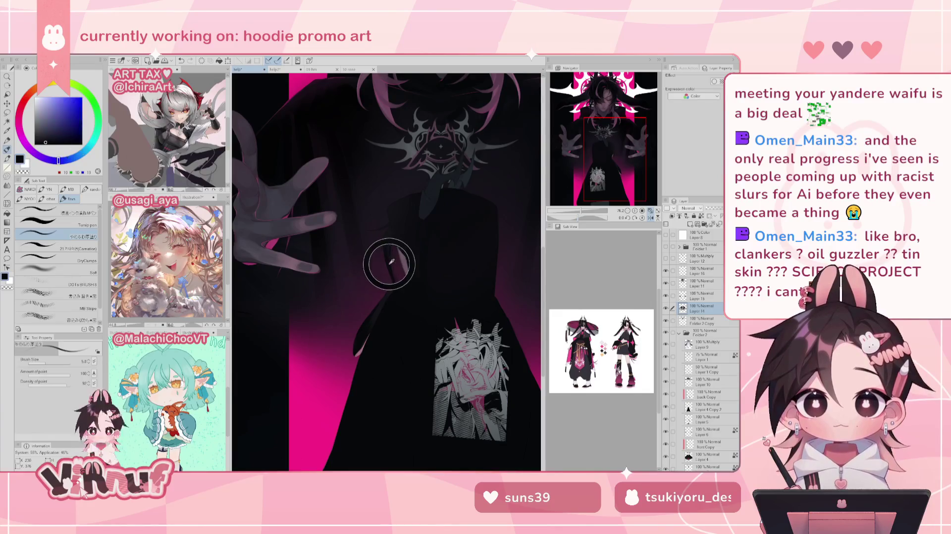
alt+click(392, 247)
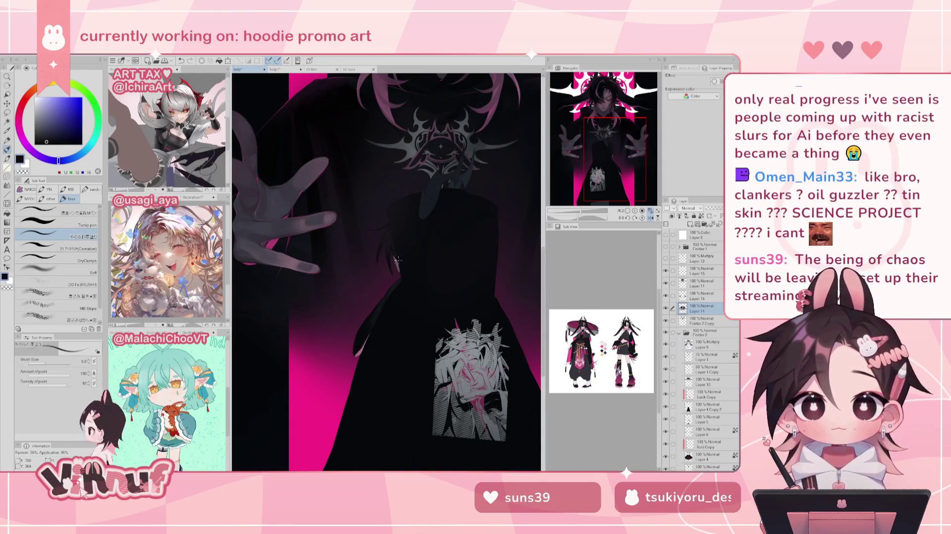
key(h)
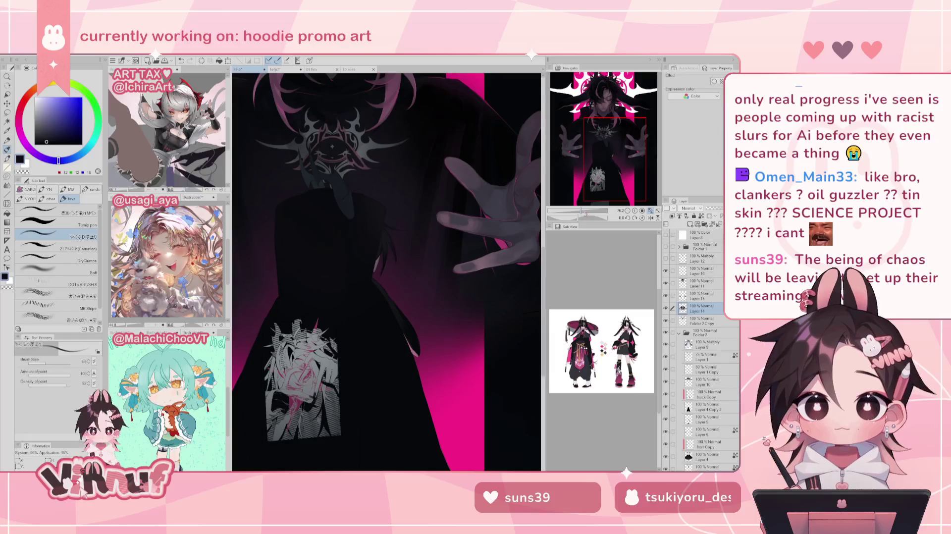
key(ctrl+plus)
key(h)
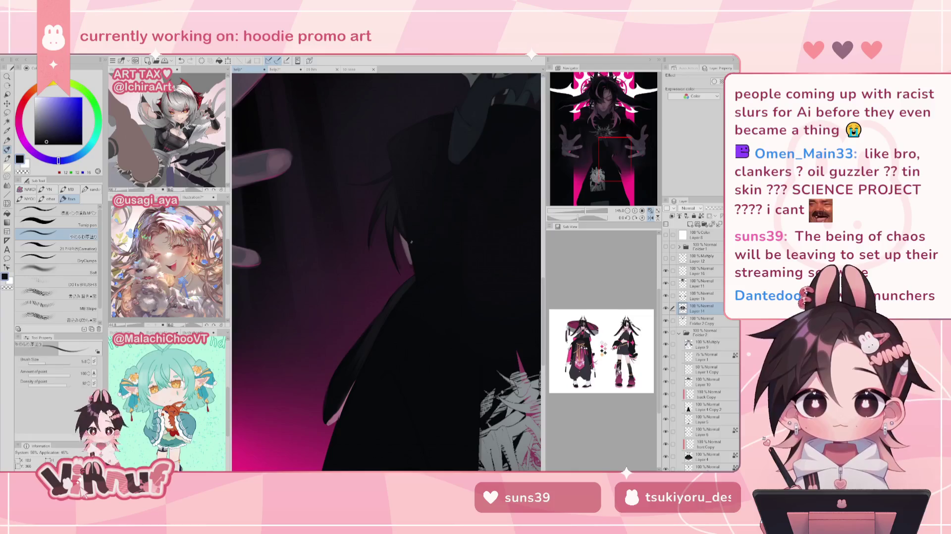
alt+click(398, 210)
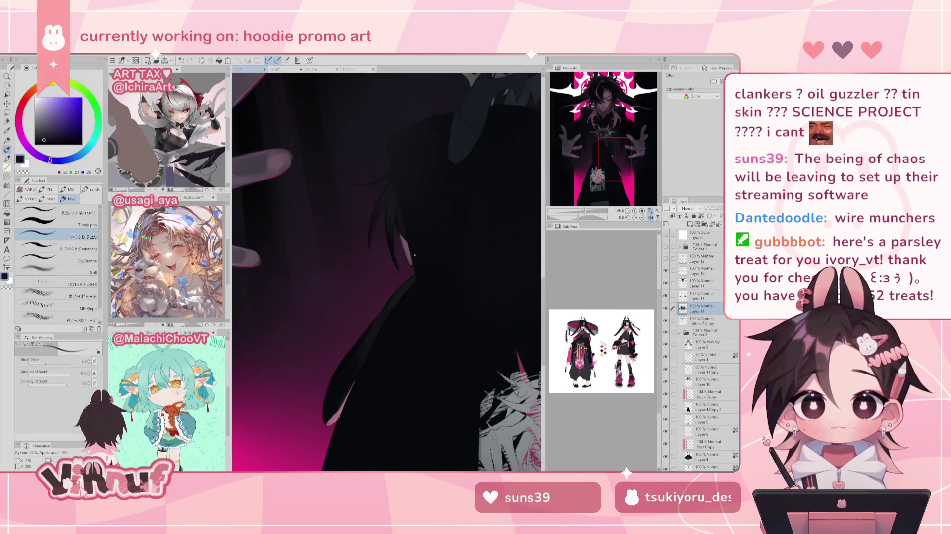
key(ctrl+z)
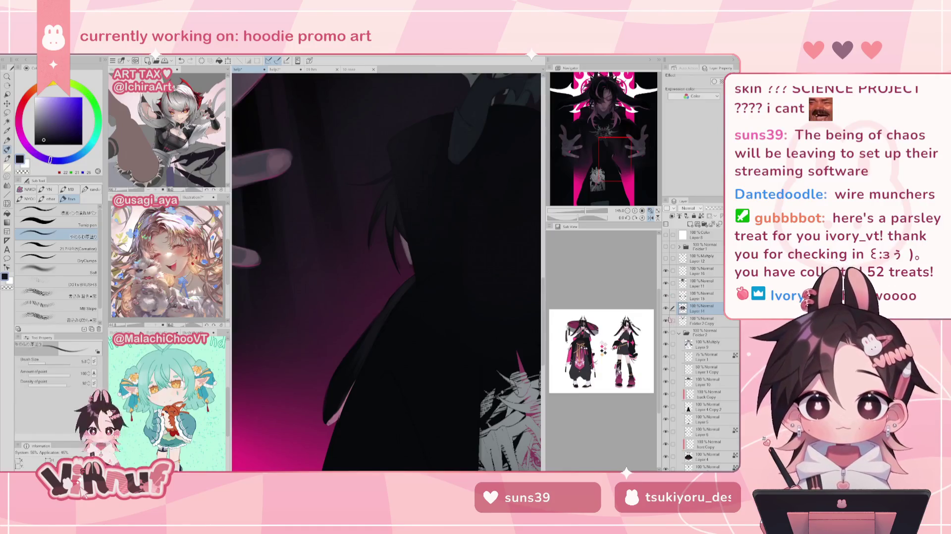
Toggle Layer 14's visibility repeatedly to compare the shading, then bring the headdress into view
click(666, 308)
click(666, 309)
click(665, 308)
click(666, 308)
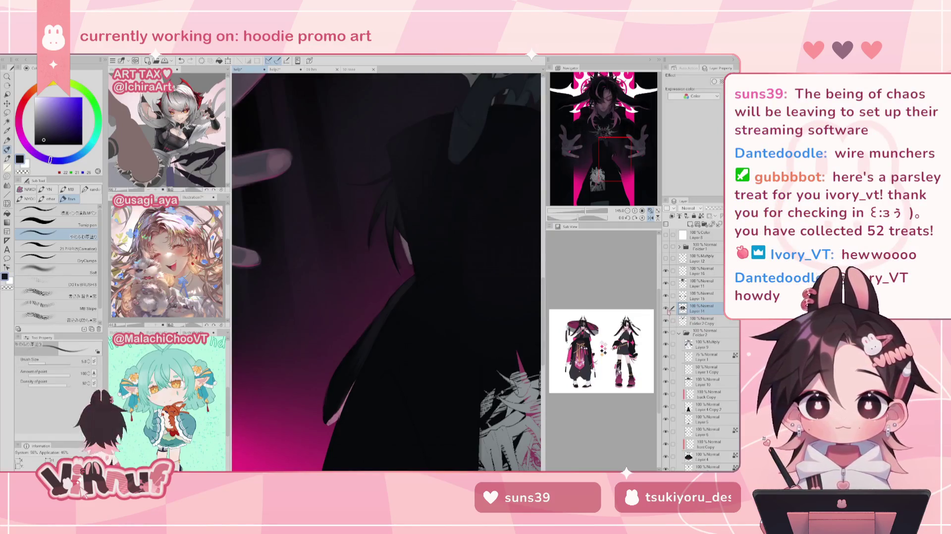
click(665, 308)
click(665, 308)
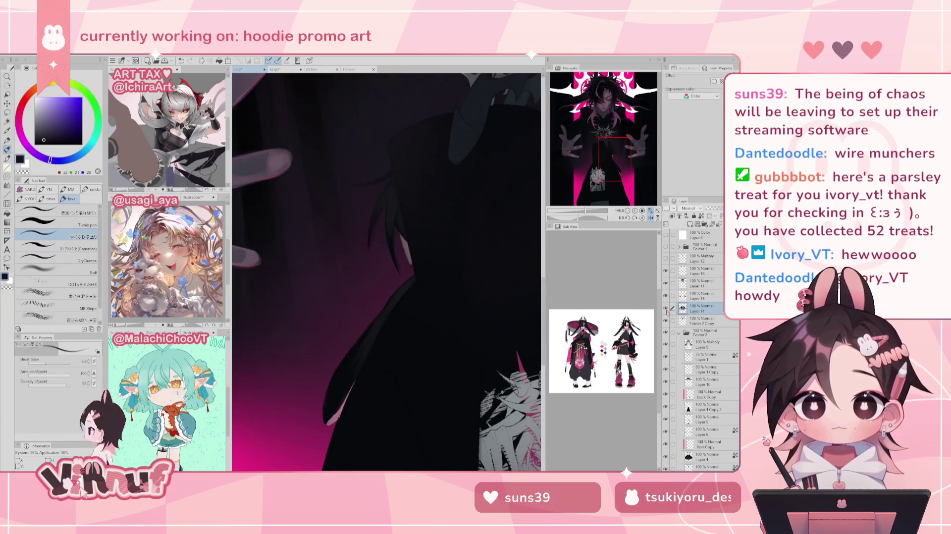
click(665, 308)
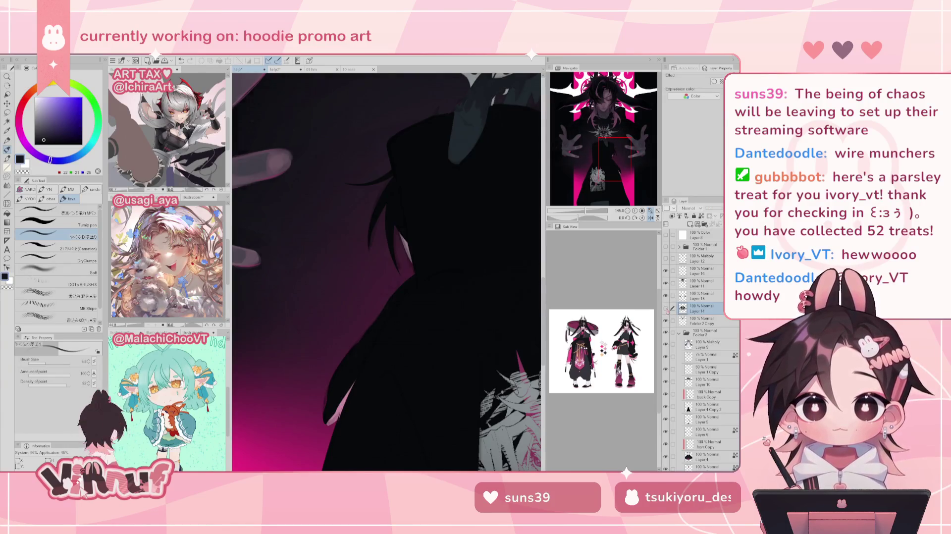
click(665, 308)
click(666, 308)
click(665, 308)
click(666, 308)
click(666, 308)
drag(626, 171, 610, 159)
click(666, 308)
Toggle the headdress layer on and off to compare, then switch to the freehand lasso
click(666, 308)
click(666, 308)
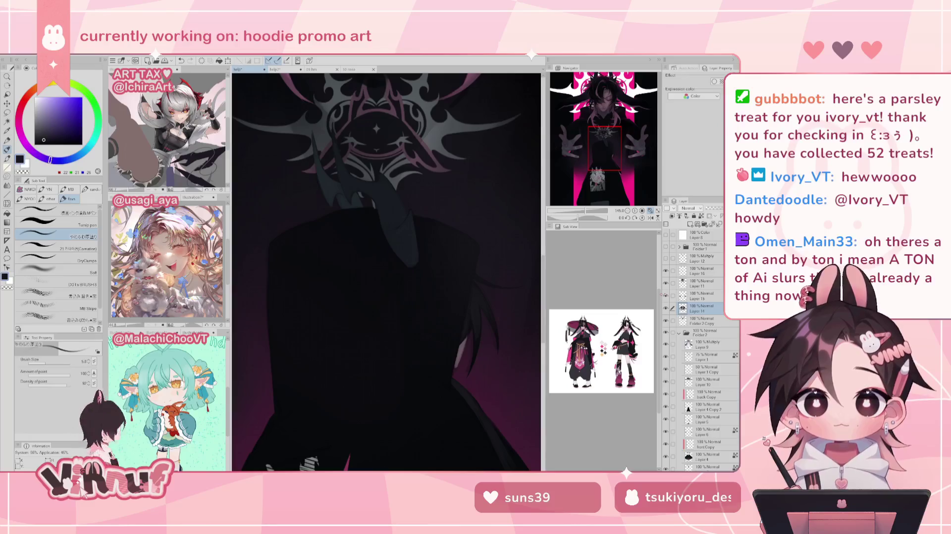
click(665, 271)
click(665, 271)
click(666, 271)
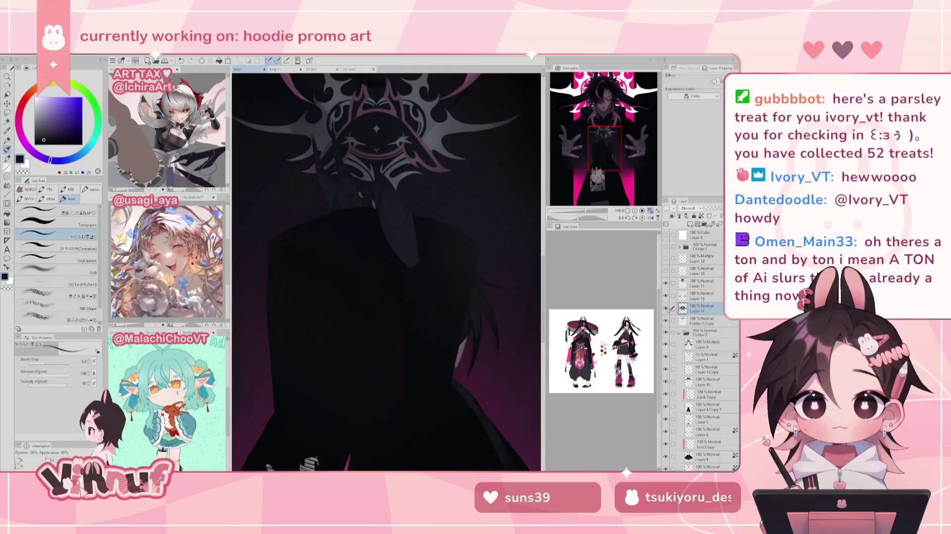
click(665, 308)
click(665, 308)
click(666, 308)
click(666, 308)
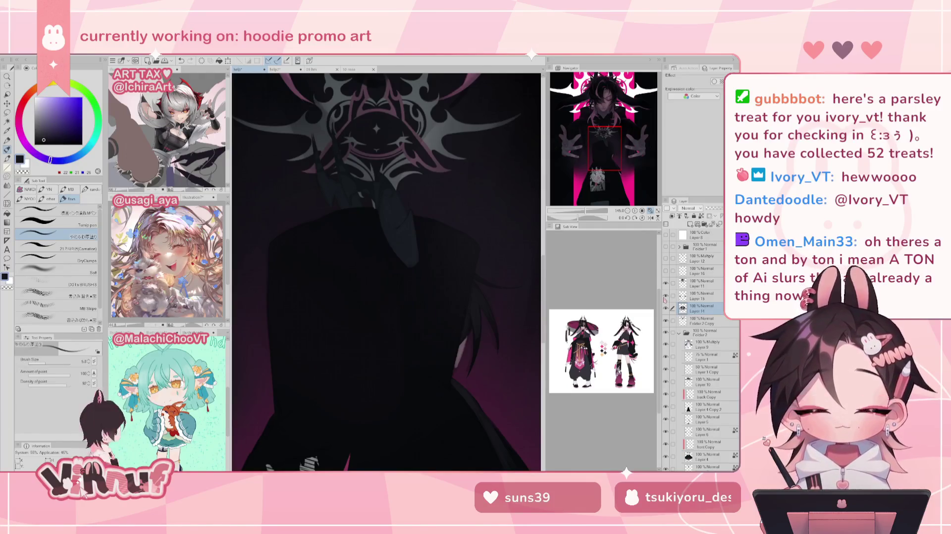
key(m)
drag(600, 149, 607, 150)
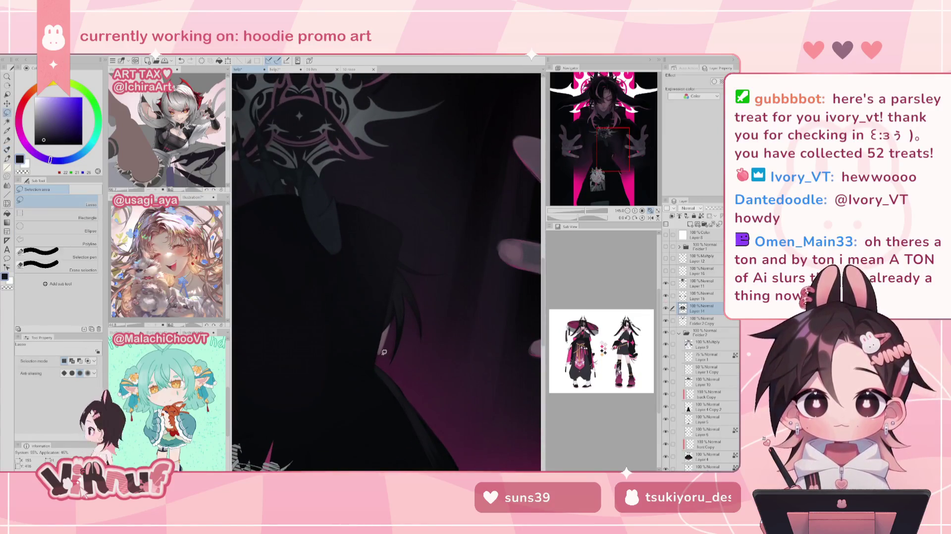
Lasso around the hair strand on the hood's left side, deselect it, and switch to Blend
click(585, 210)
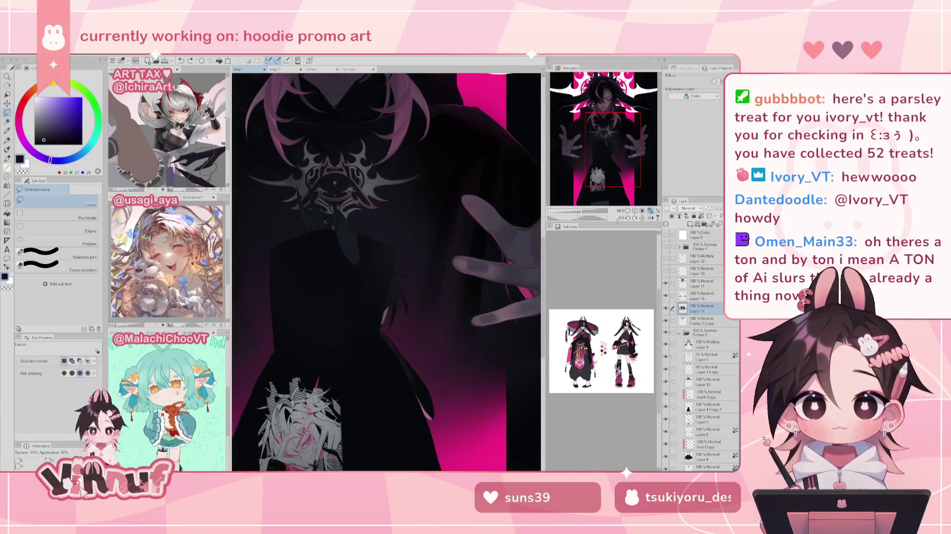
click(666, 309)
click(666, 309)
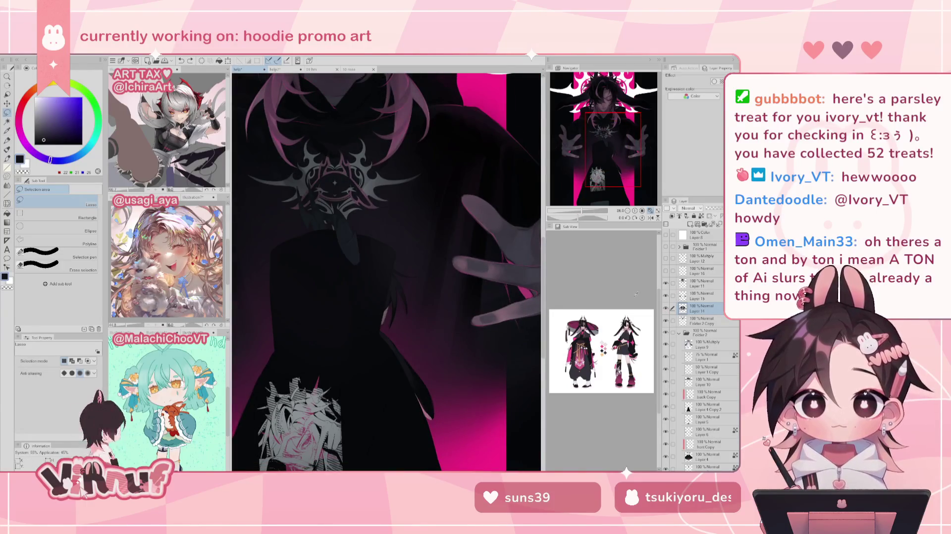
mouse_move(402, 379)
mouse_down()
mouse_move(434, 420)
mouse_move(394, 325)
mouse_move(421, 276)
mouse_up()
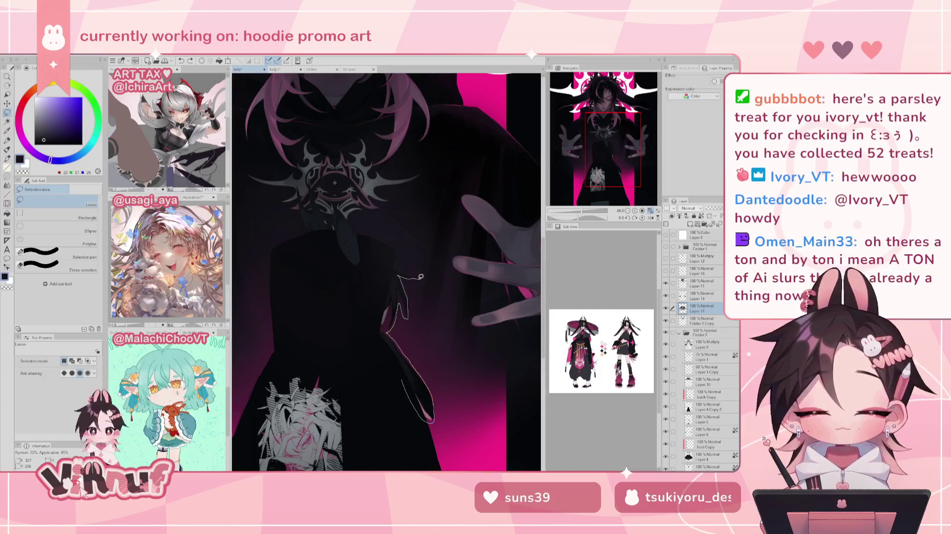
drag(421, 276, 389, 353)
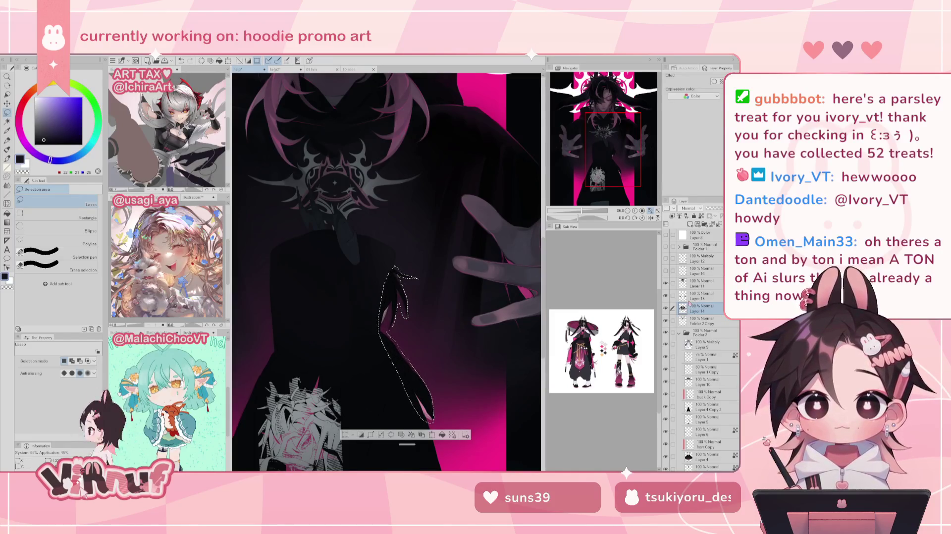
key(ctrl+d)
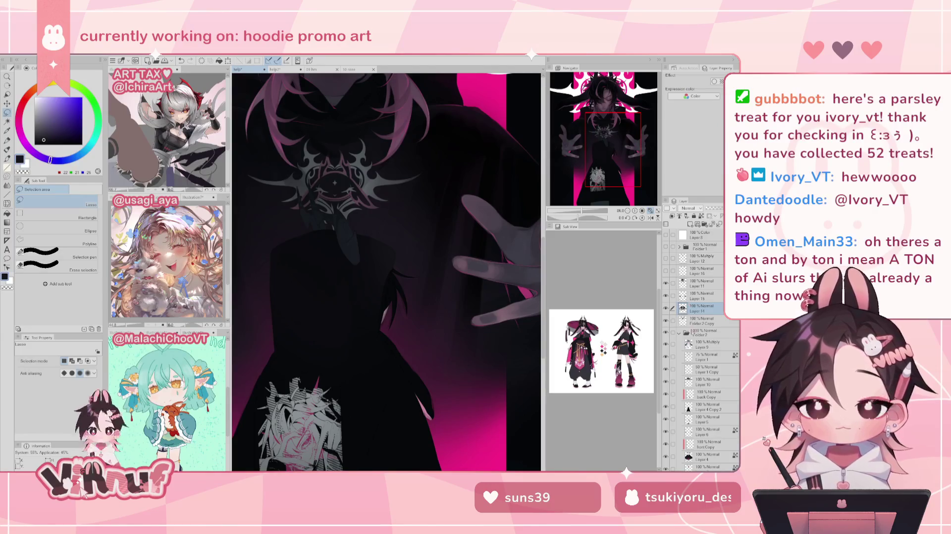
key(j)
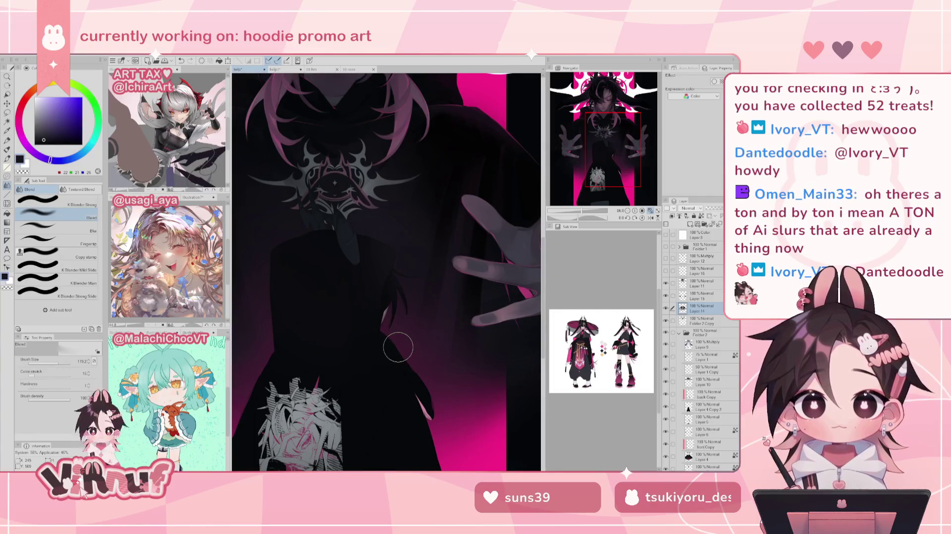
Make Layer 16 the active, visible layer, then duplicate Layer 14 and undo the copy
click(701, 284)
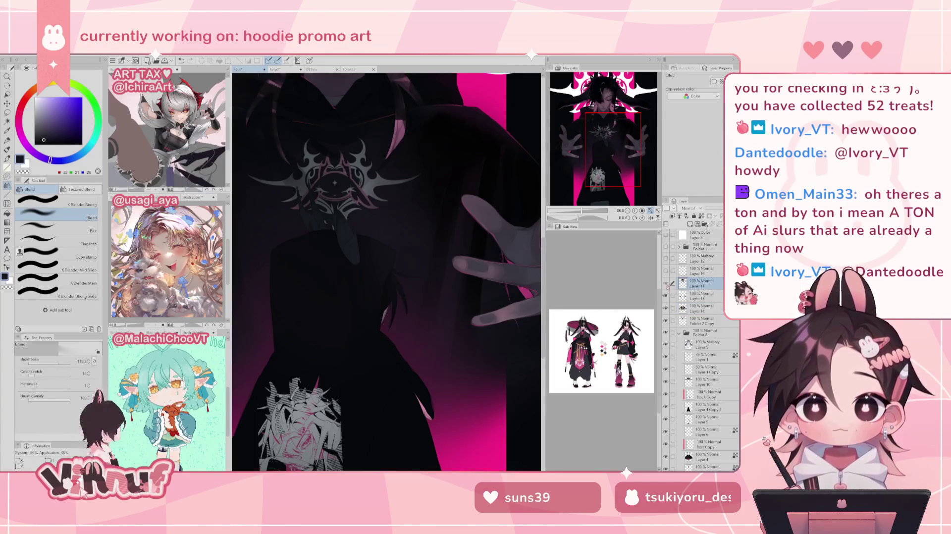
click(701, 271)
click(665, 271)
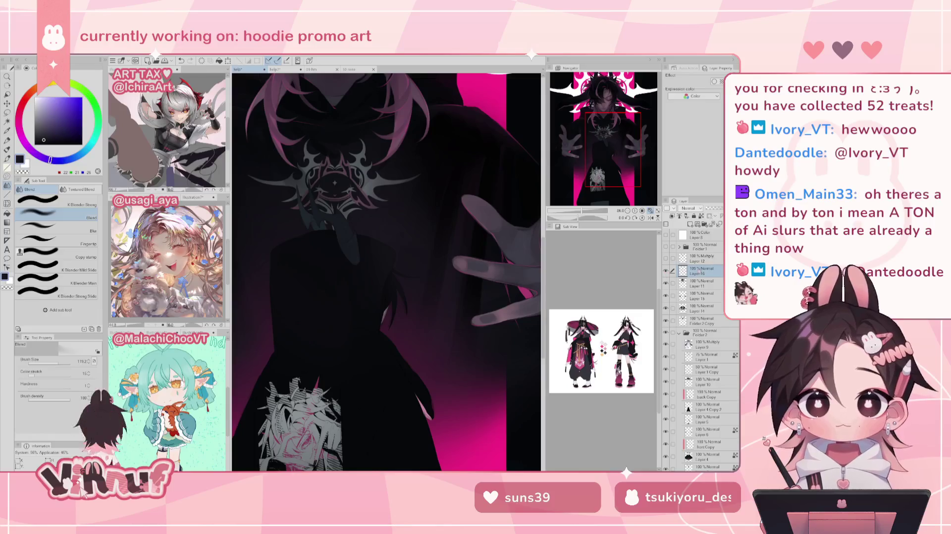
key(ctrl+v)
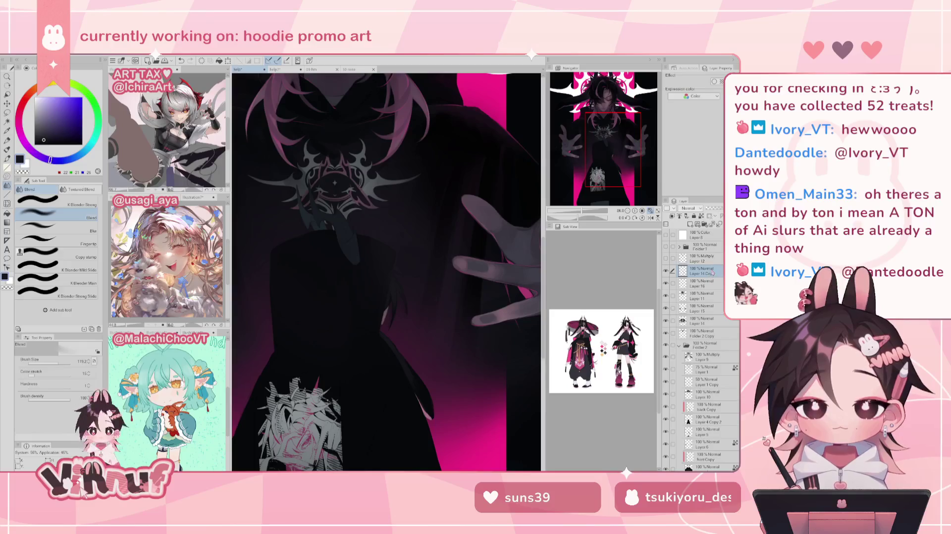
key(ctrl+z)
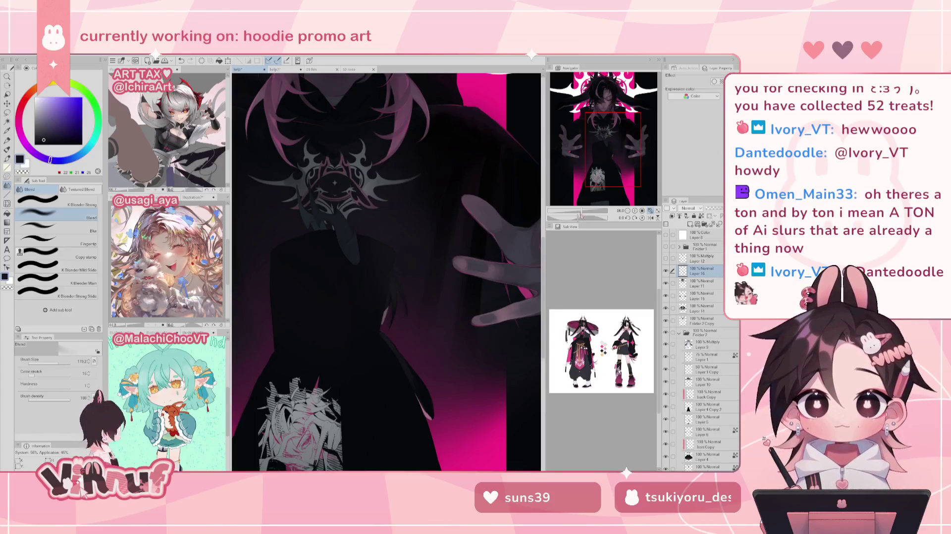
Zoom in on the face and the hair under the hood, mirror and rotate the view, then reset rotation
drag(577, 213, 588, 215)
click(650, 218)
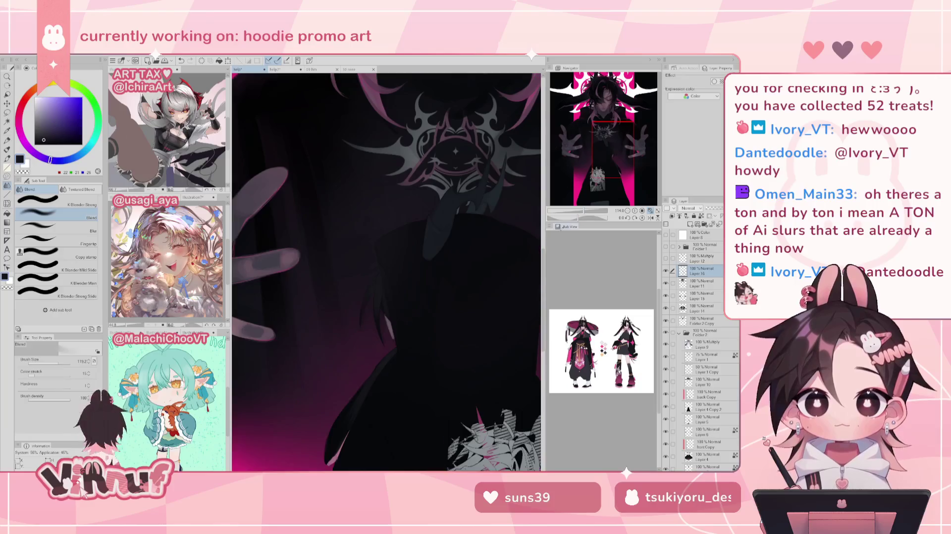
drag(456, 340, 494, 339)
drag(588, 214, 595, 222)
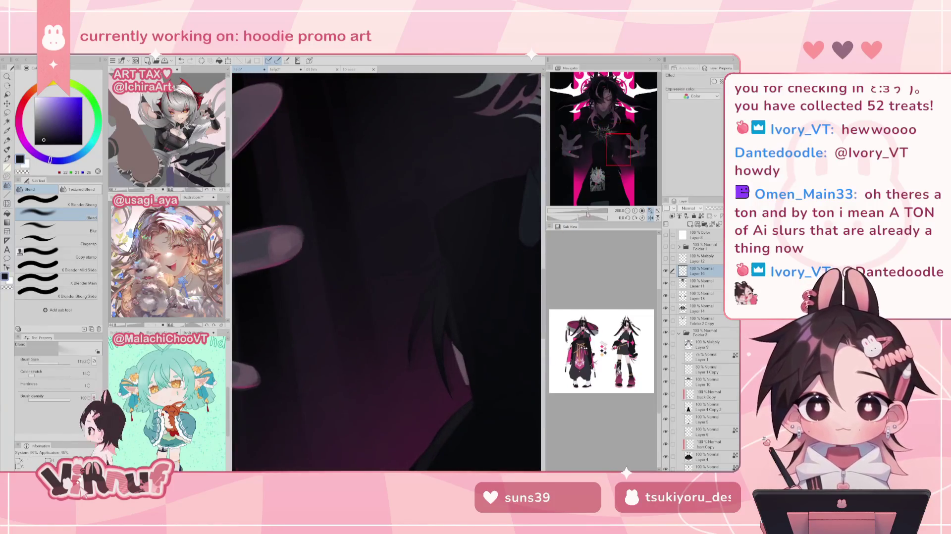
key(p)
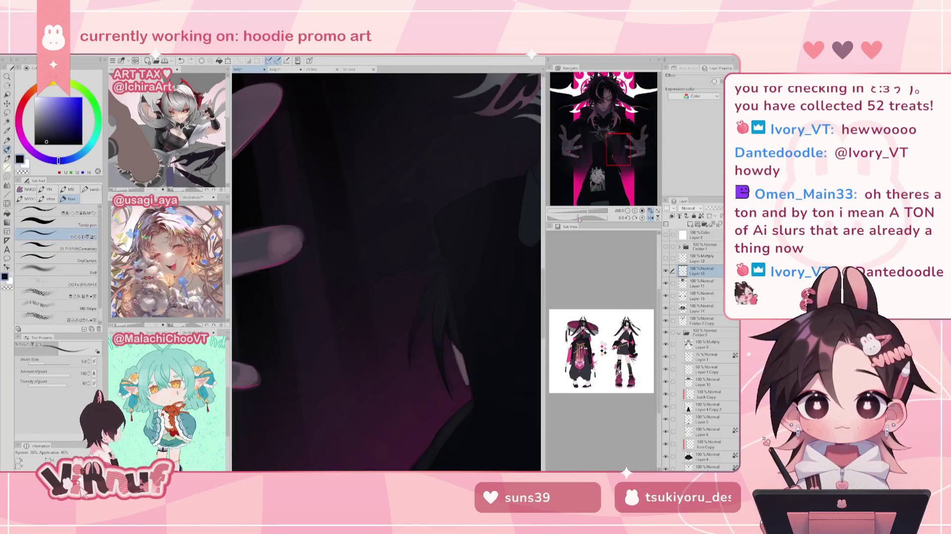
drag(440, 354, 361, 320)
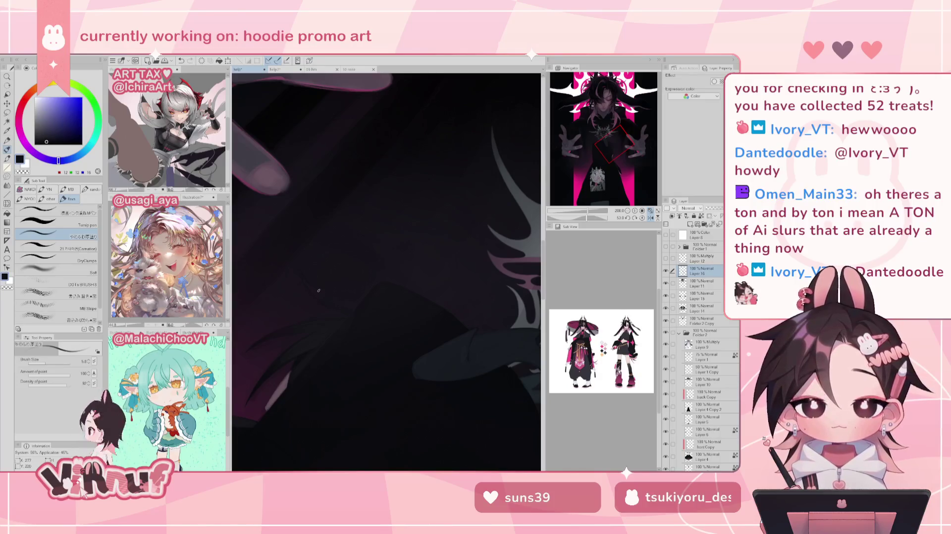
key(ctrl+z)
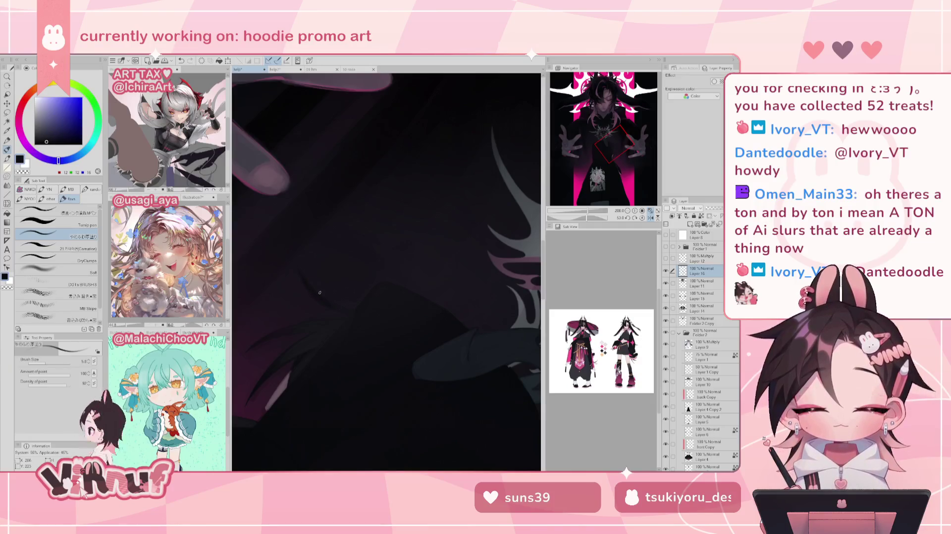
click(643, 218)
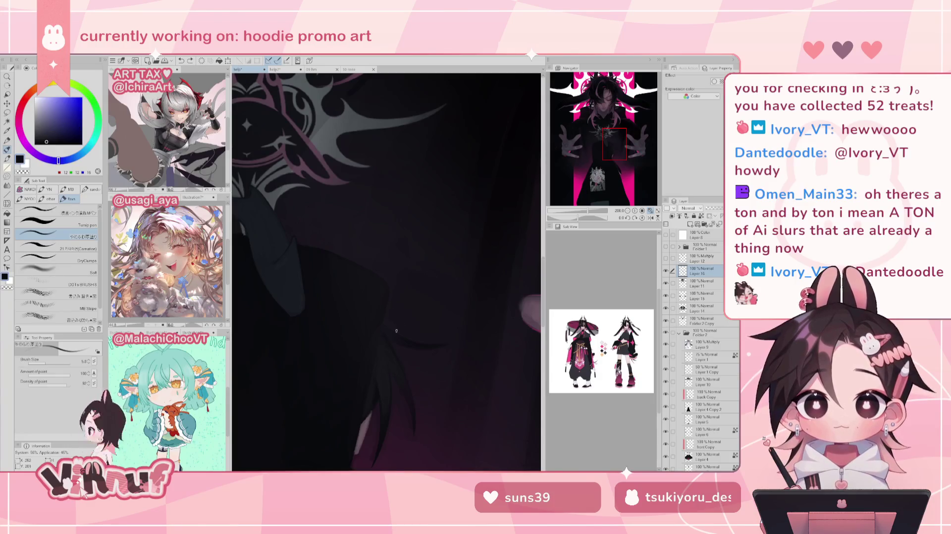
Switch to the Eraser, unmirror the canvas and zoom out to the whole illustration
key(e)
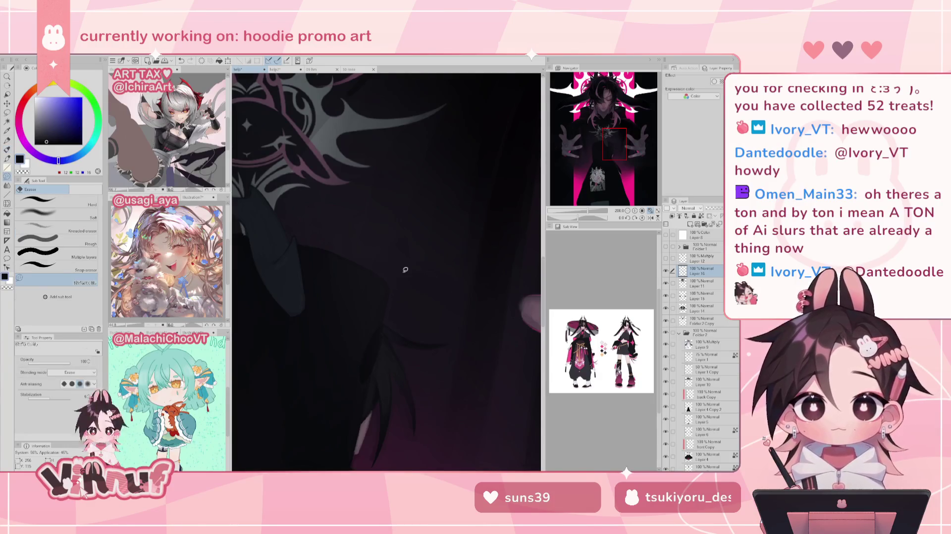
key(h)
drag(578, 219, 581, 213)
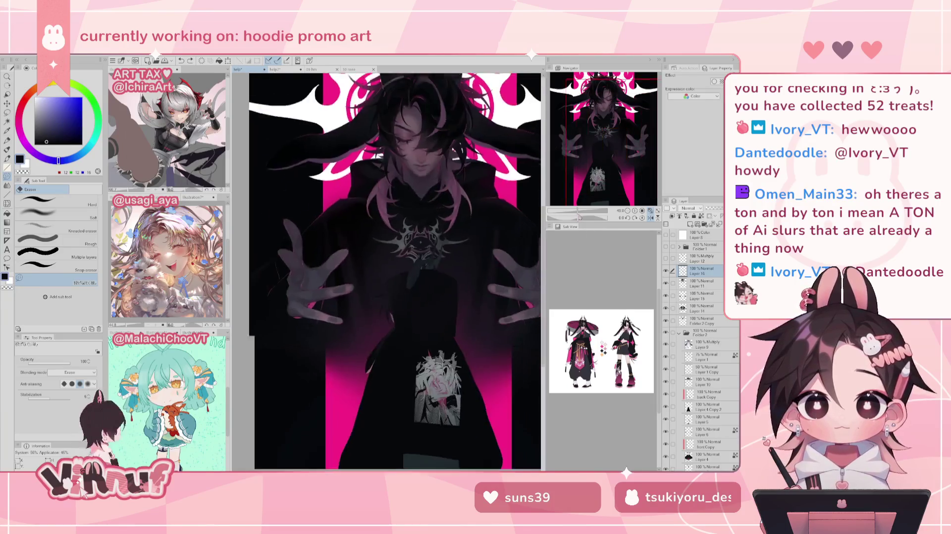
Choose the soft thick-paint (やわらか厚塗り) brush at size 52.2 with a dark blue colour
key(b)
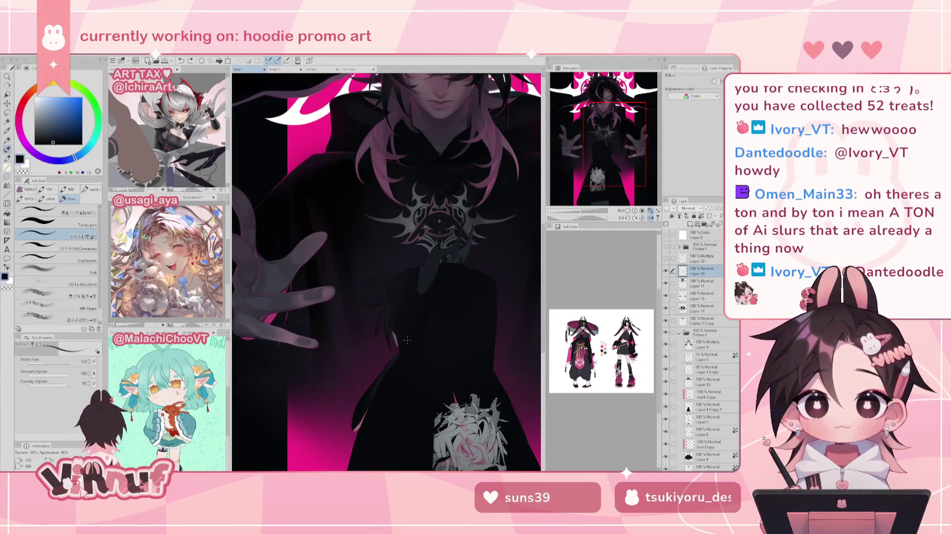
click(50, 236)
drag(46, 362, 52, 362)
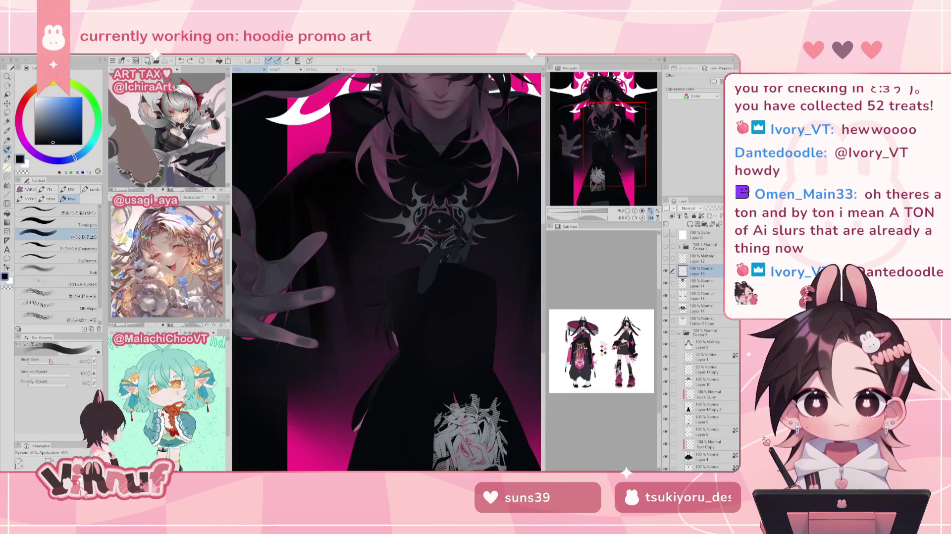
drag(597, 176, 573, 200)
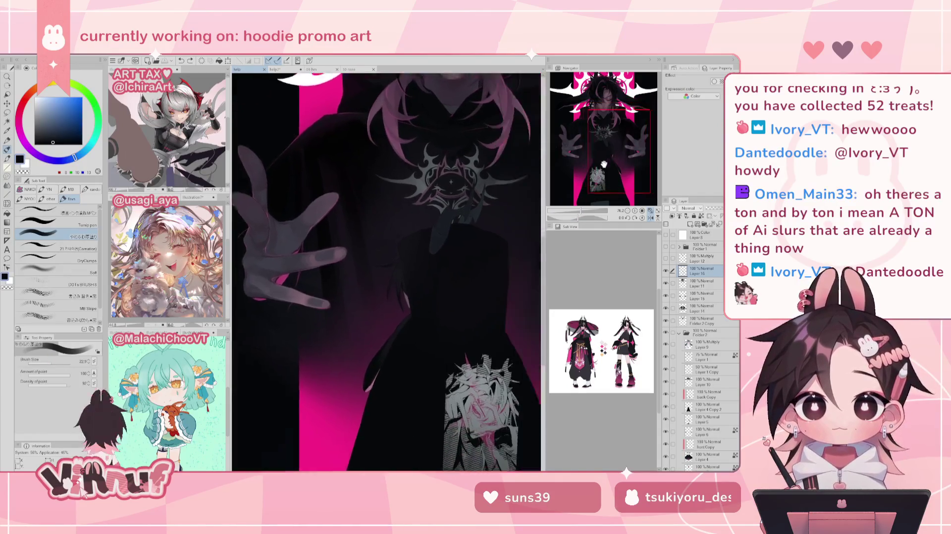
drag(52, 362, 56, 362)
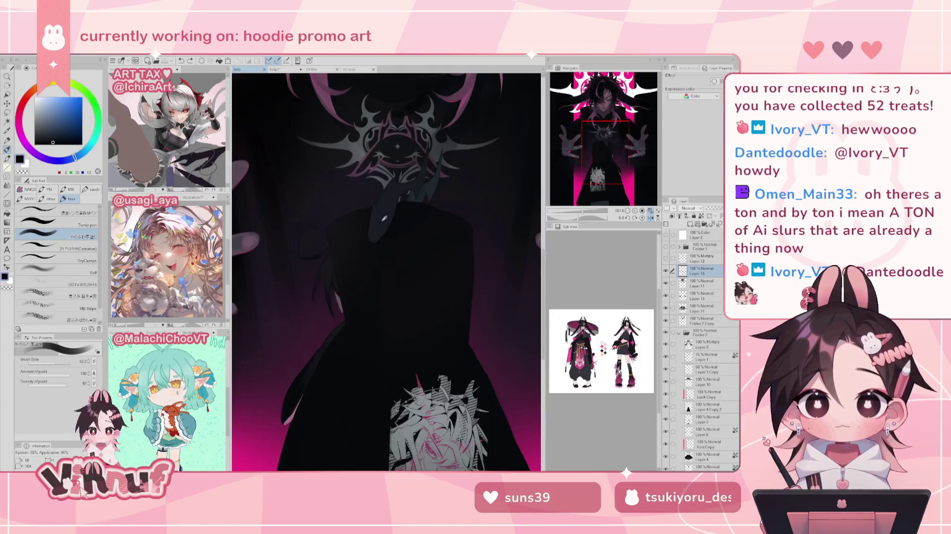
alt+click(383, 313)
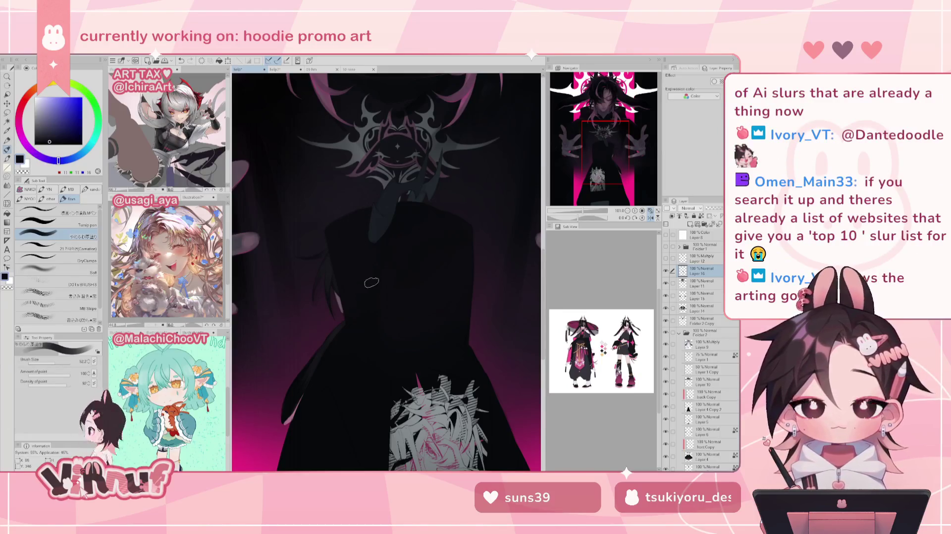
Mirror the canvas and pan and zoom around the hoodie, then reset the rotation upright
key(h)
drag(438, 231, 401, 248)
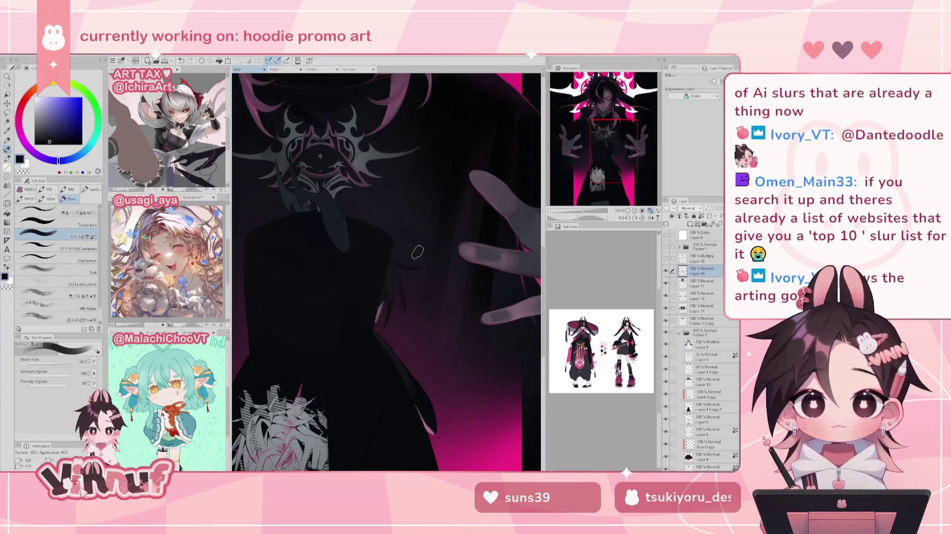
drag(584, 211, 579, 212)
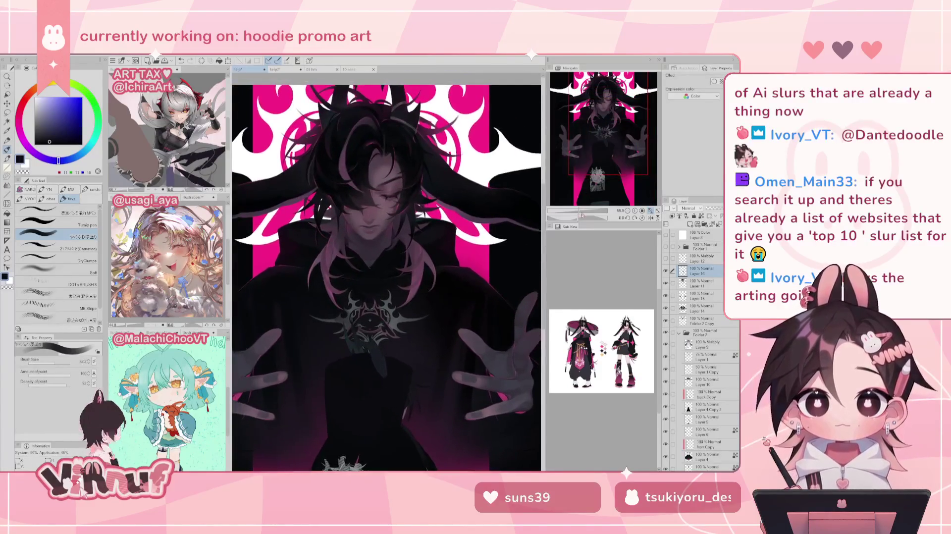
drag(582, 212, 582, 213)
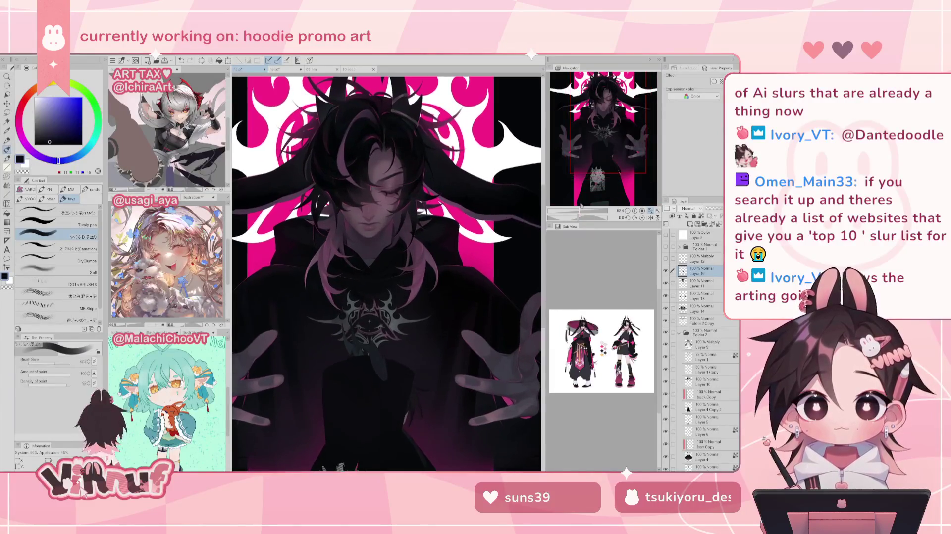
drag(615, 135, 612, 179)
scroll(428, 315, up, 1)
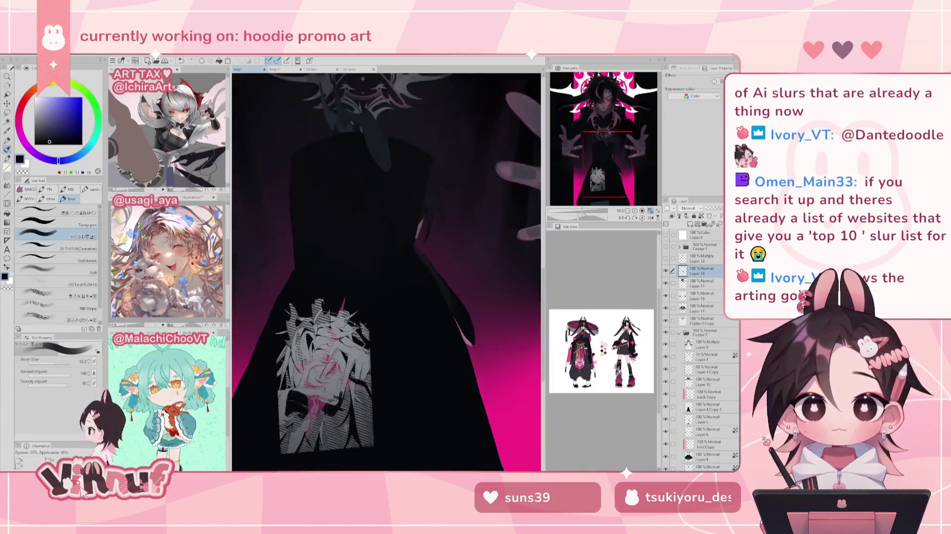
scroll(428, 315, up, 2)
scroll(427, 316, up, 1)
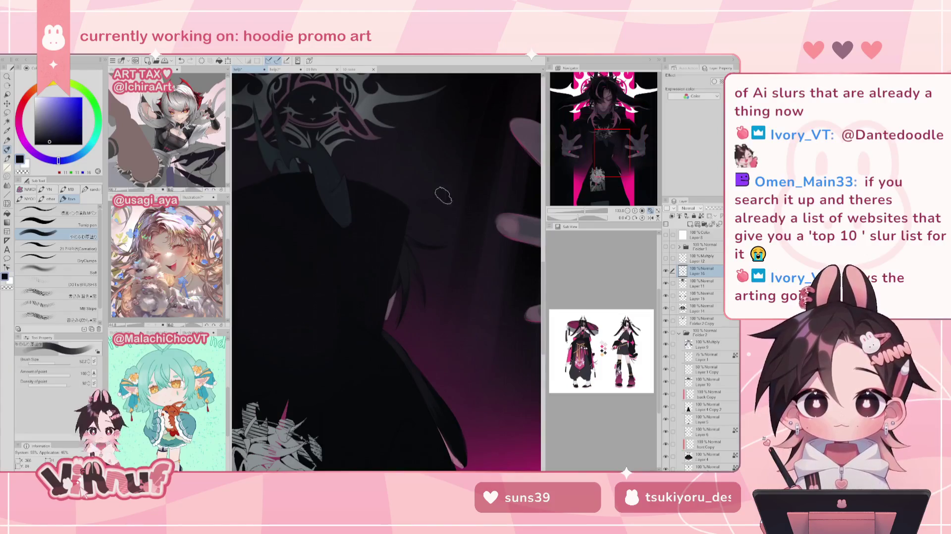
drag(432, 201, 480, 218)
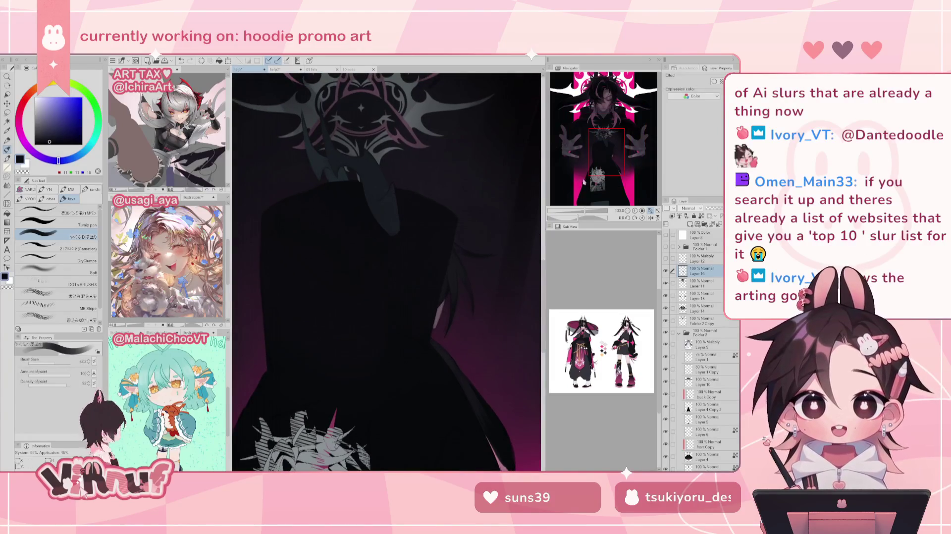
scroll(583, 211, down, 2)
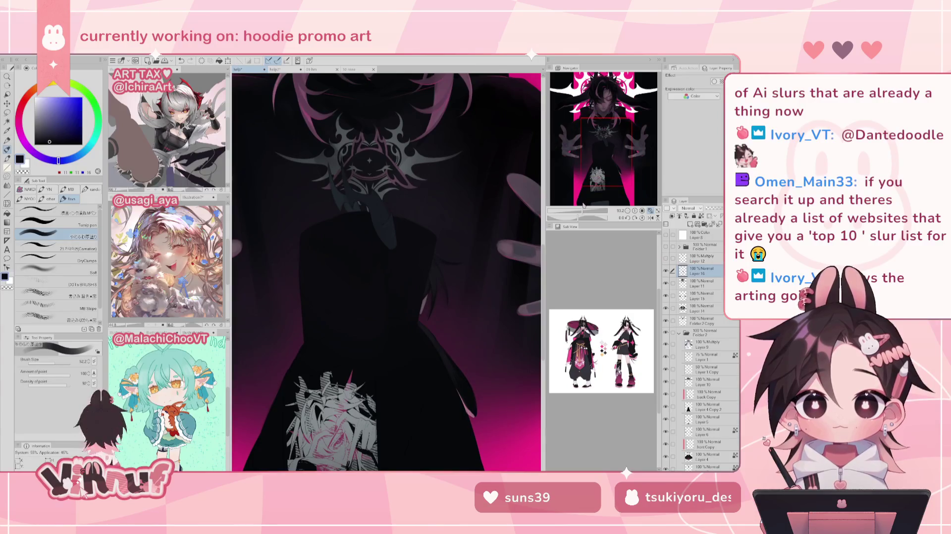
scroll(583, 212, up, 2)
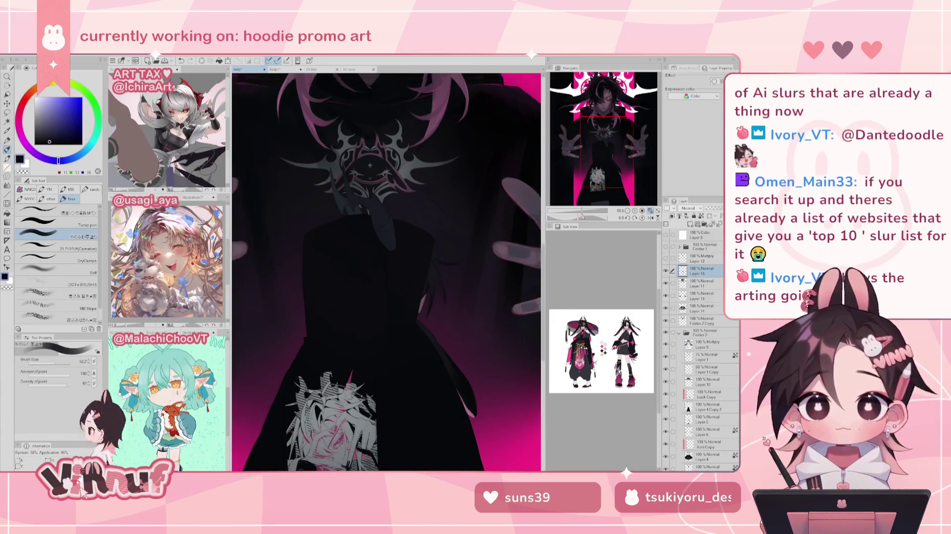
drag(578, 217, 586, 218)
click(642, 218)
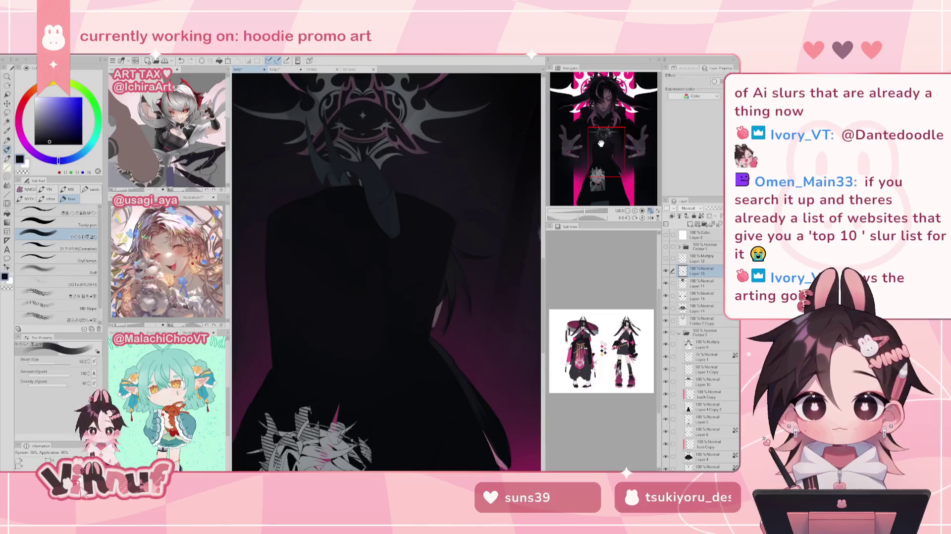
drag(604, 138, 606, 139)
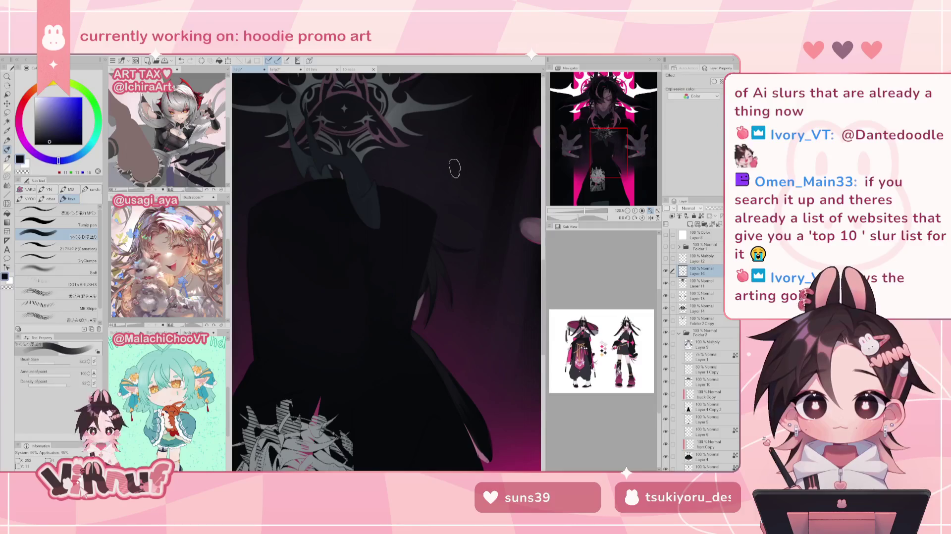
On Layer 14, pick a dark magenta colour and reduce the brush size to 34.6
key(h)
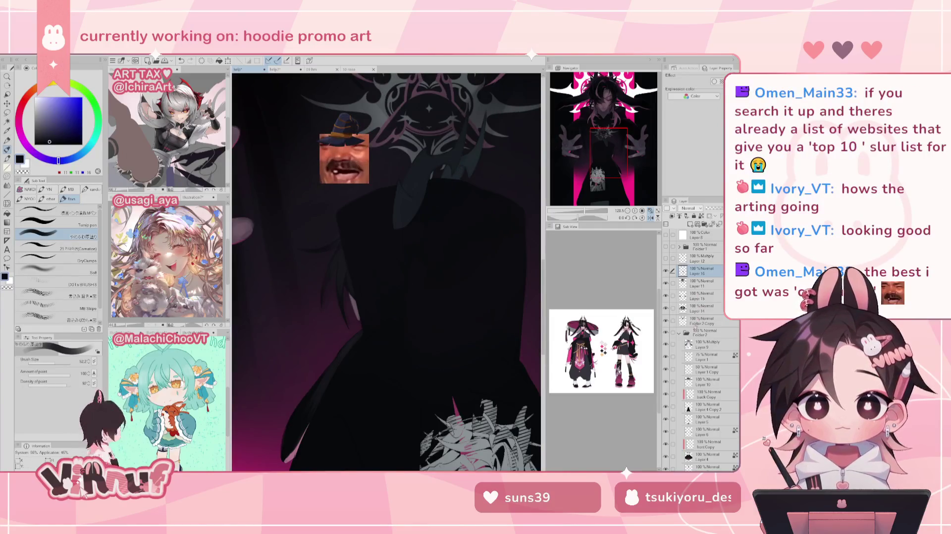
ctrl+shift+click(337, 224)
alt+click(335, 271)
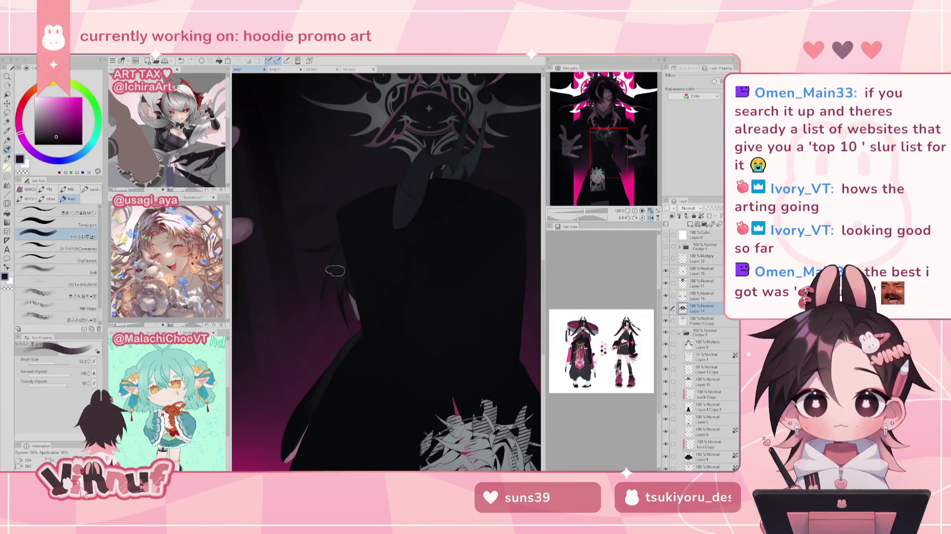
click(52, 363)
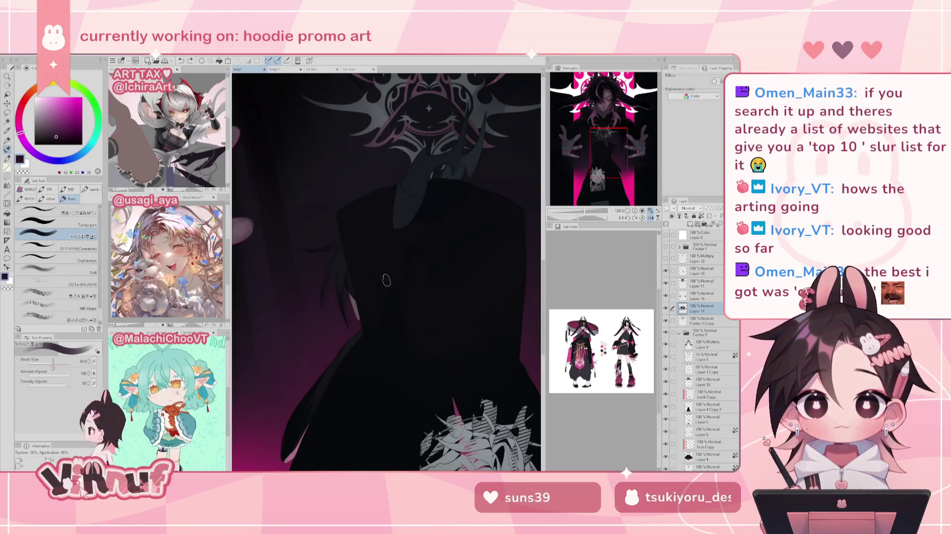
alt+click(329, 295)
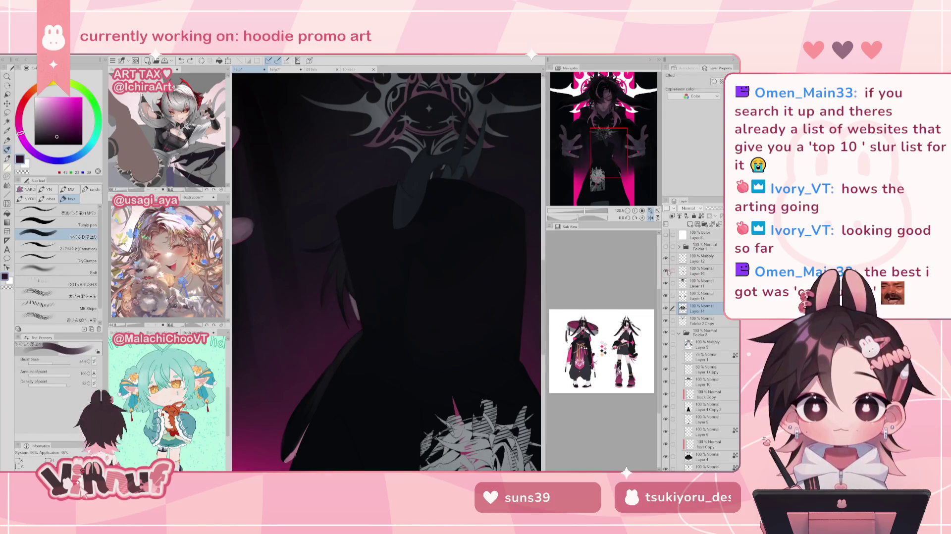
Toggle Layer 16's visibility to check it, then erase its stray marks on the hoodie
click(666, 271)
click(667, 271)
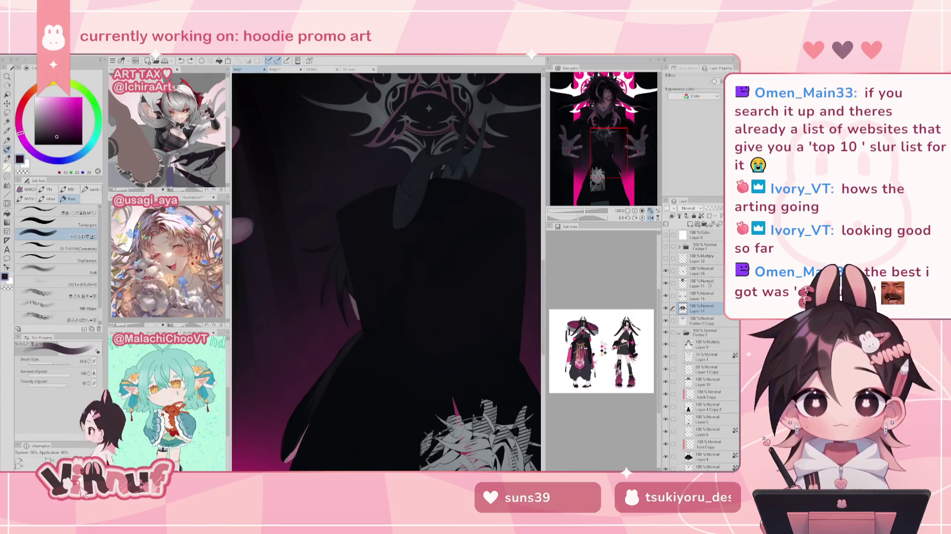
click(700, 271)
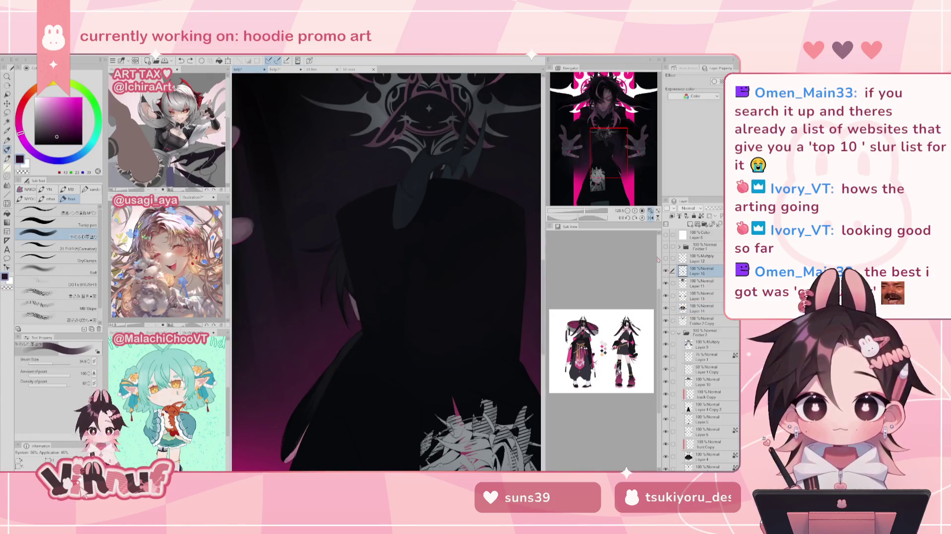
key(e)
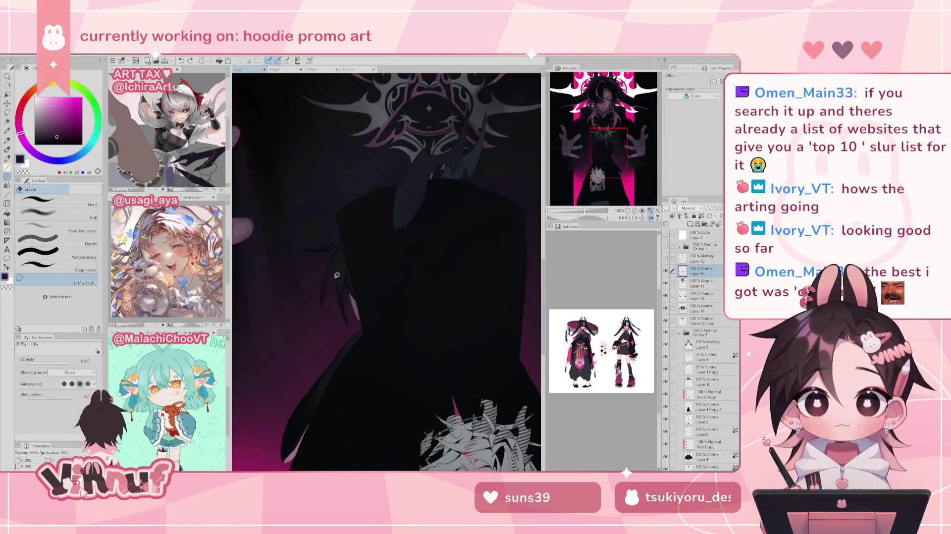
drag(337, 291, 340, 264)
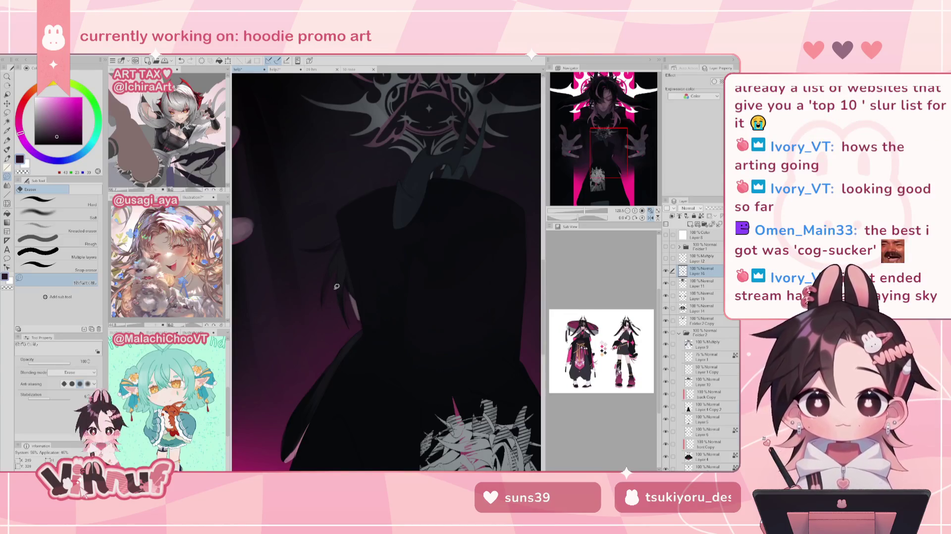
mouse_move(352, 296)
mouse_down()
mouse_move(359, 329)
mouse_move(360, 311)
mouse_move(342, 303)
mouse_up()
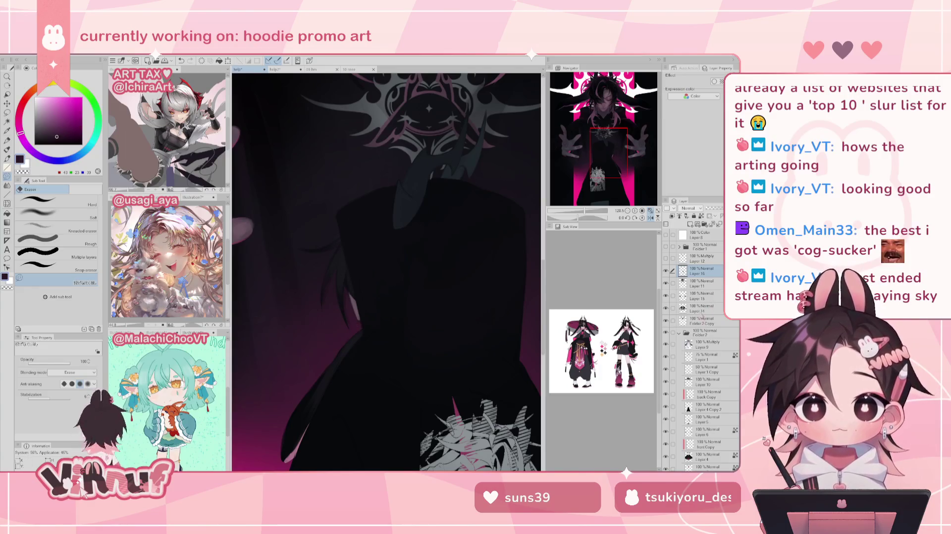
Back on Layer 14, shrink the brush to 15.1 and sample several magenta shades from the hoodie
click(703, 308)
key(b)
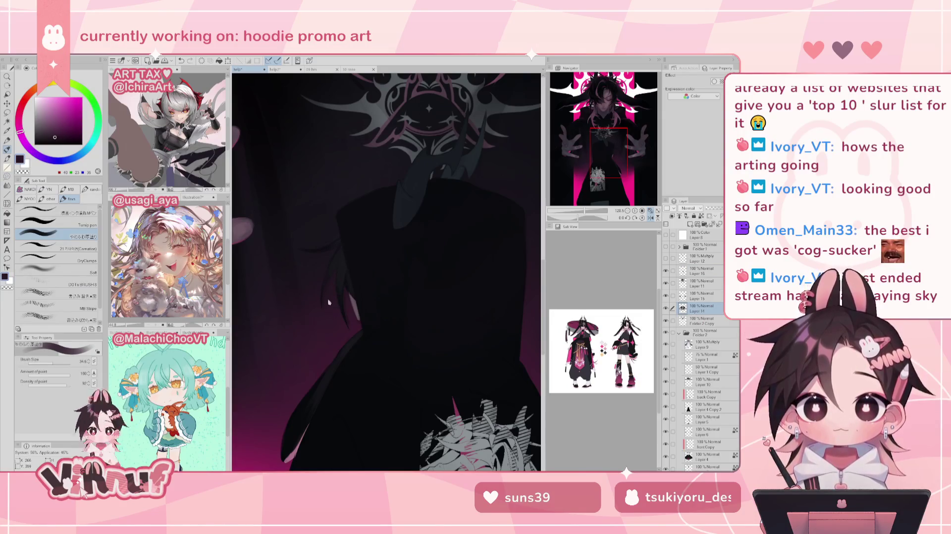
key(bracketleft)
key(bracketleft)
key(bracketleft)
alt+click(333, 283)
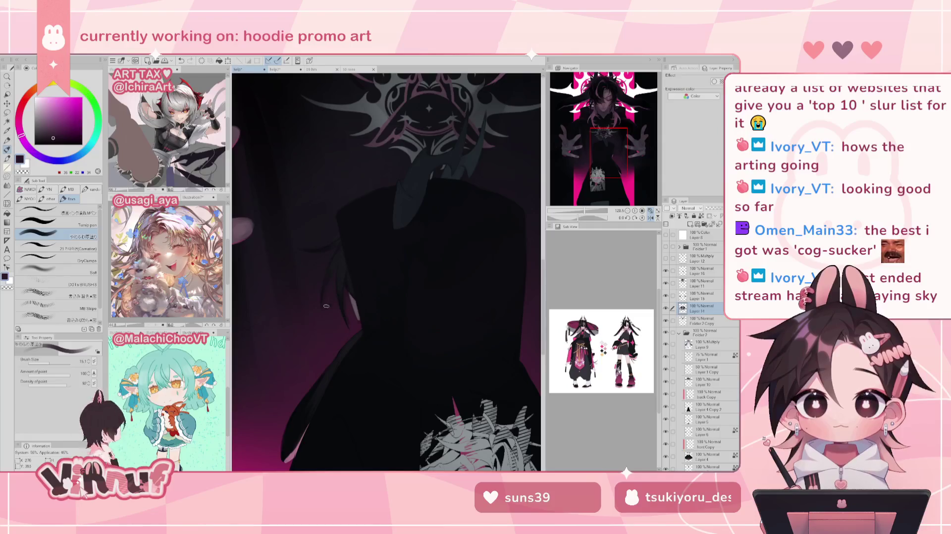
alt+click(337, 276)
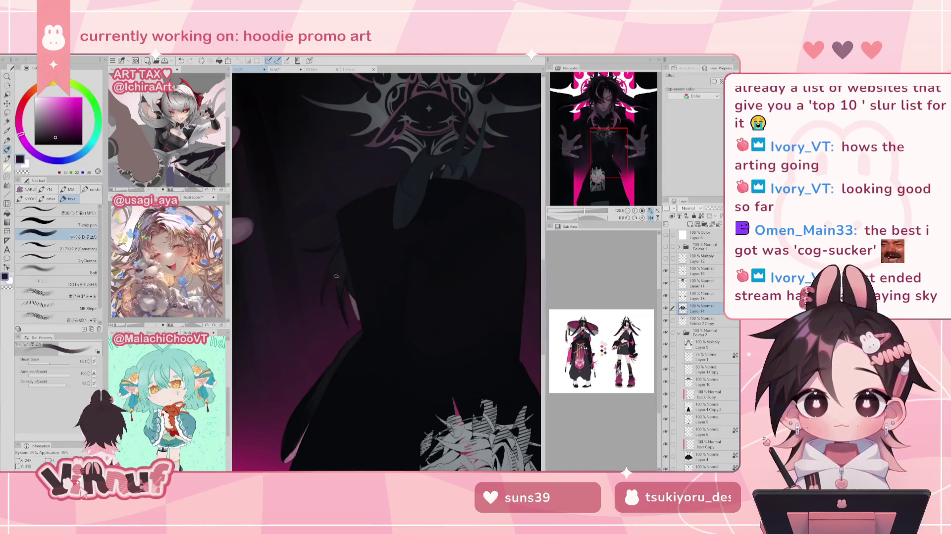
alt+click(333, 300)
alt+click(346, 308)
alt+click(355, 327)
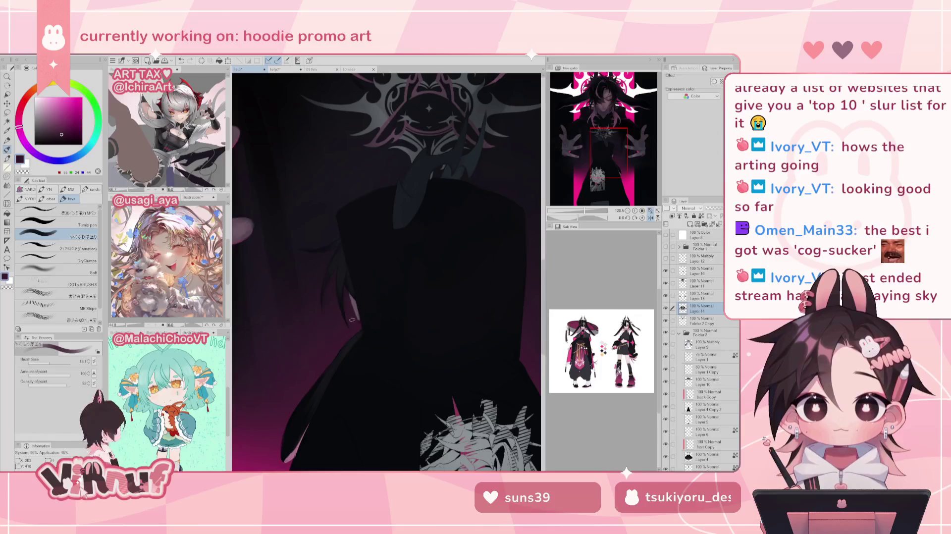
alt+click(350, 312)
alt+click(357, 329)
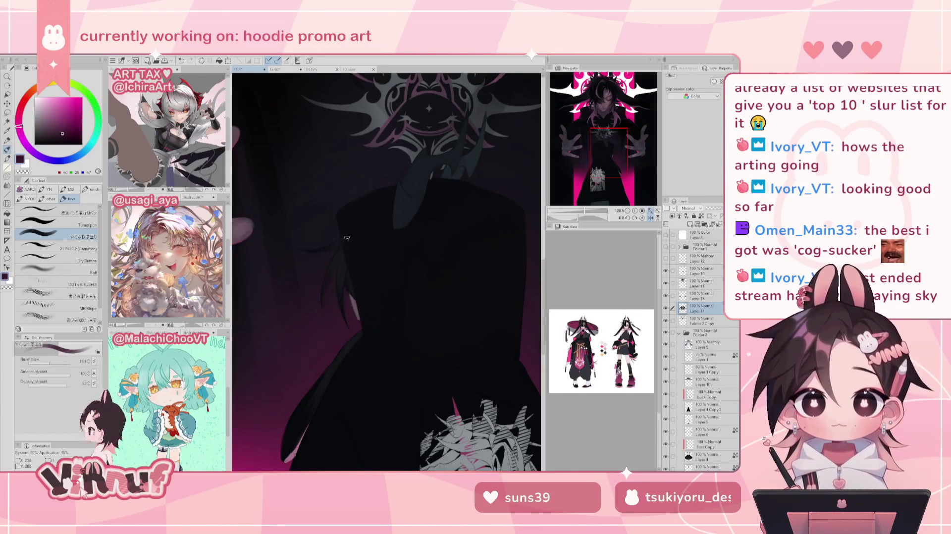
key(h)
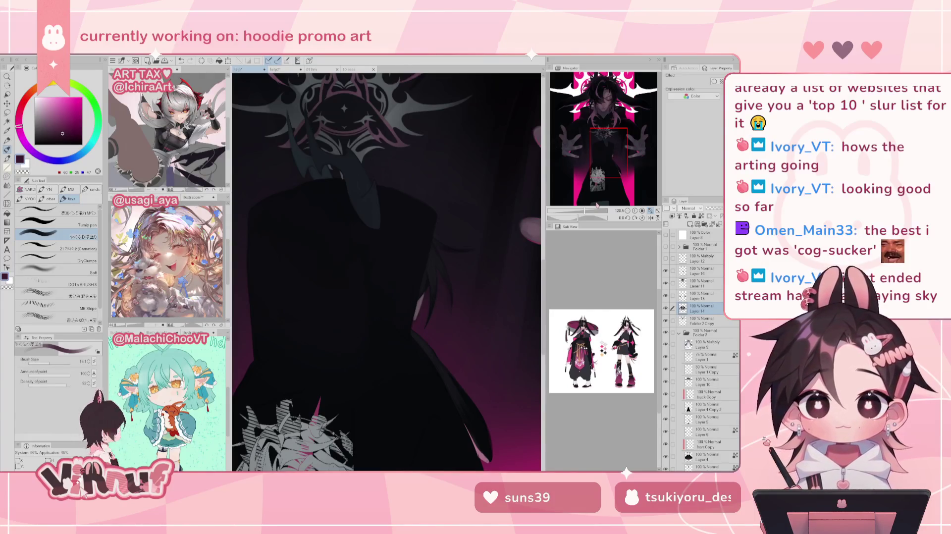
Select Layer 16 and sample a near-black from the dark hoodie, panning toward the raised hand
drag(446, 347, 372, 238)
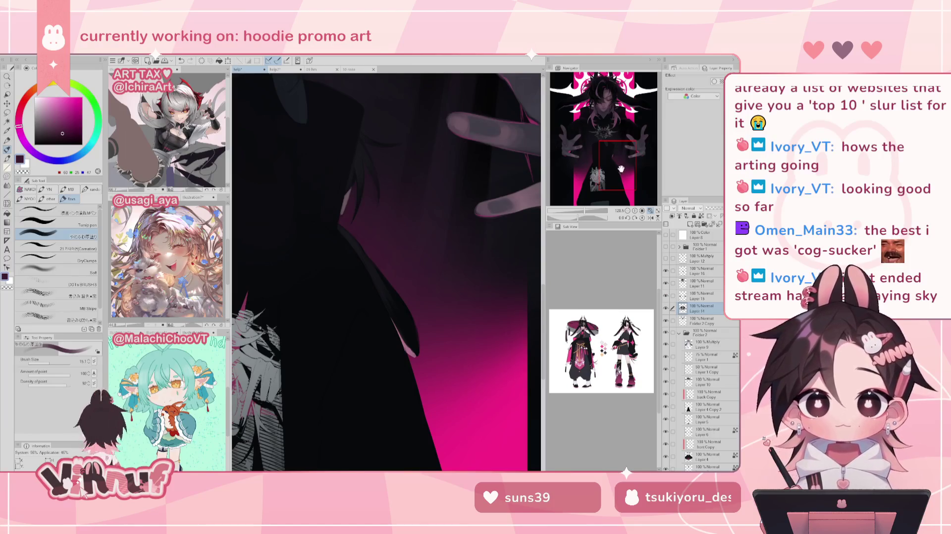
drag(620, 169, 624, 172)
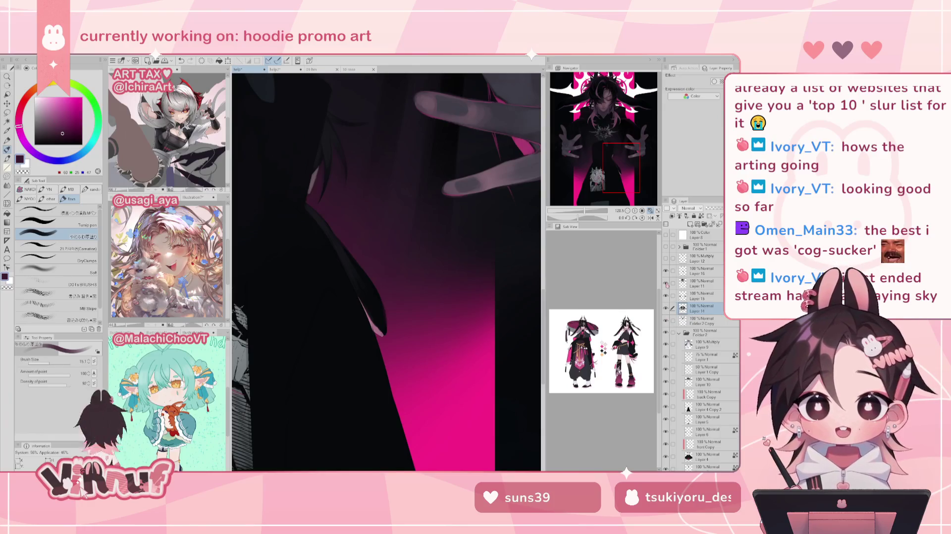
click(701, 271)
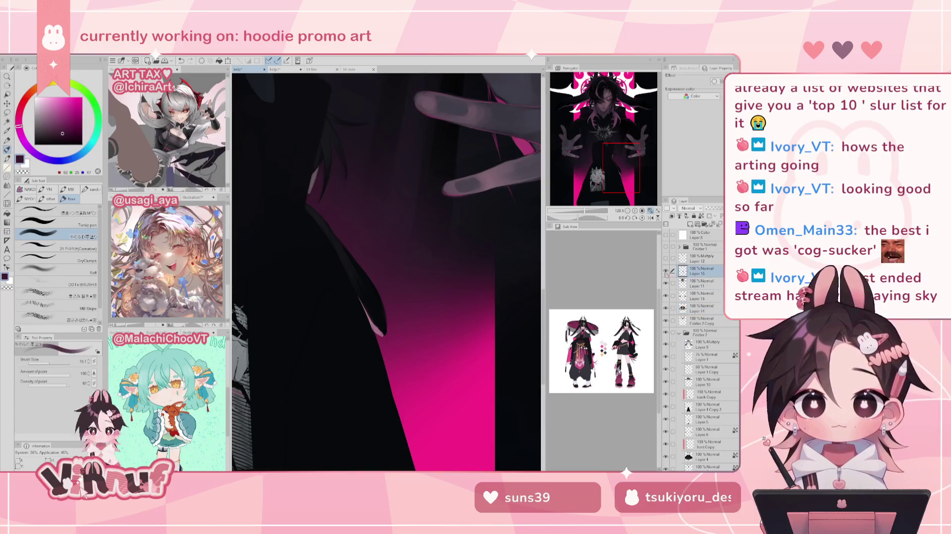
alt+click(380, 323)
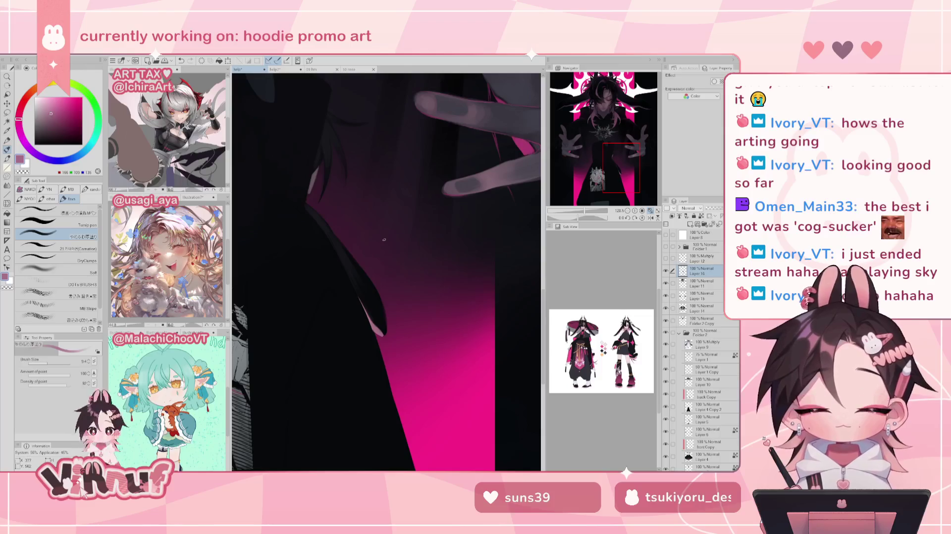
drag(382, 214, 384, 255)
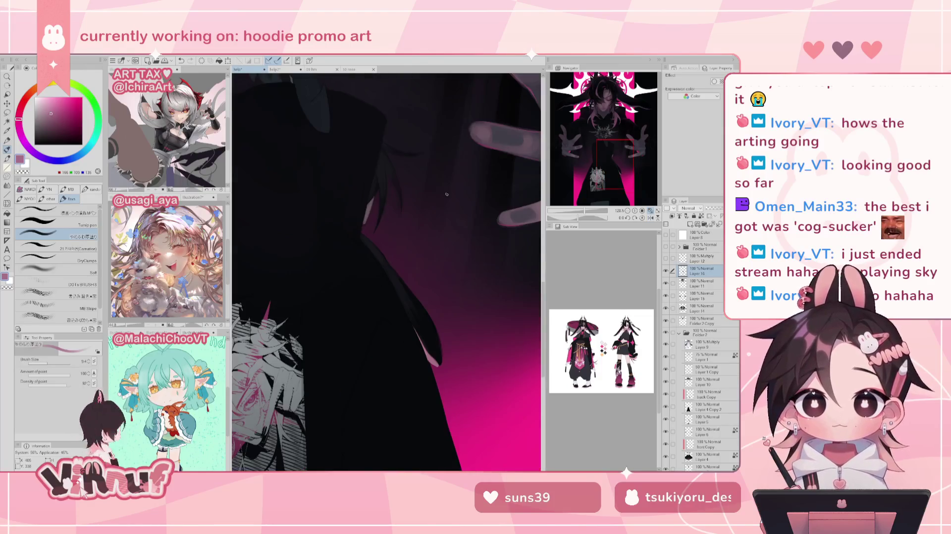
alt+click(380, 255)
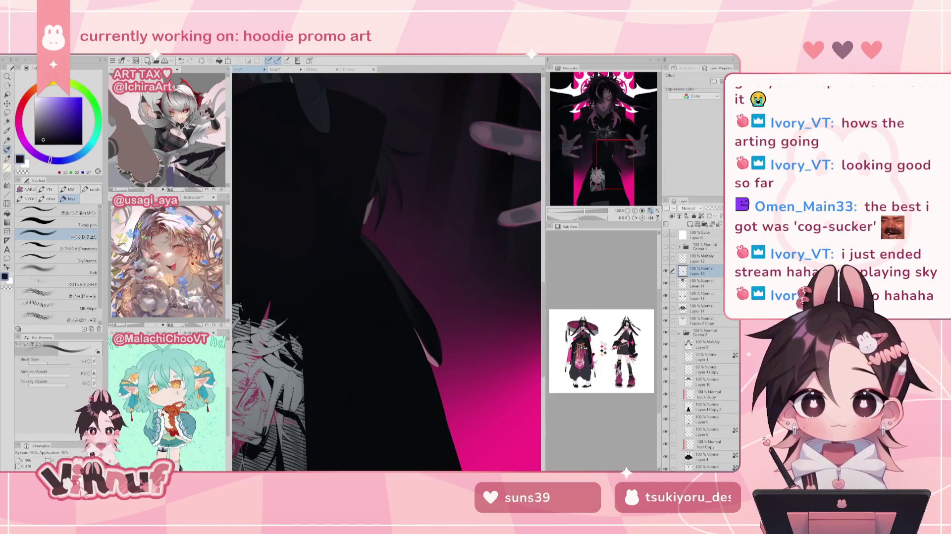
drag(598, 144, 591, 131)
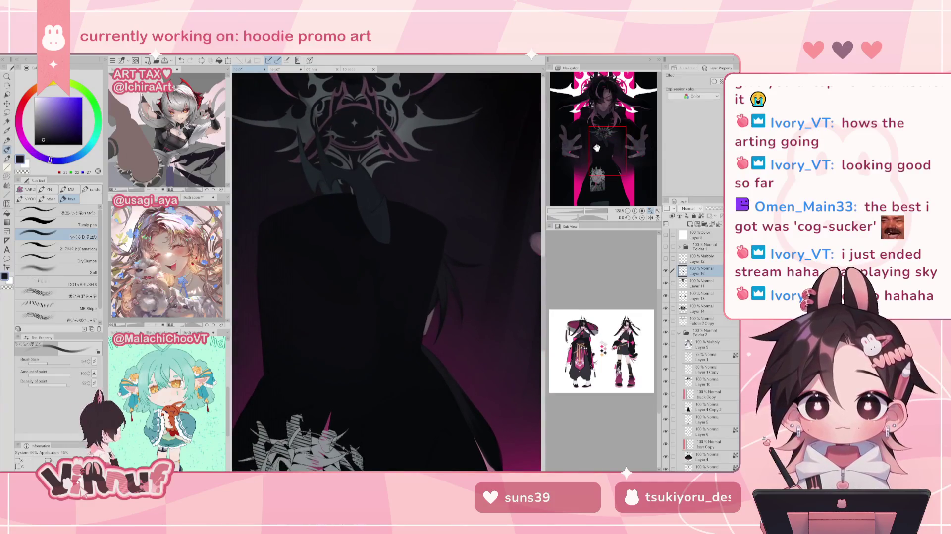
scroll(604, 140, down, 3)
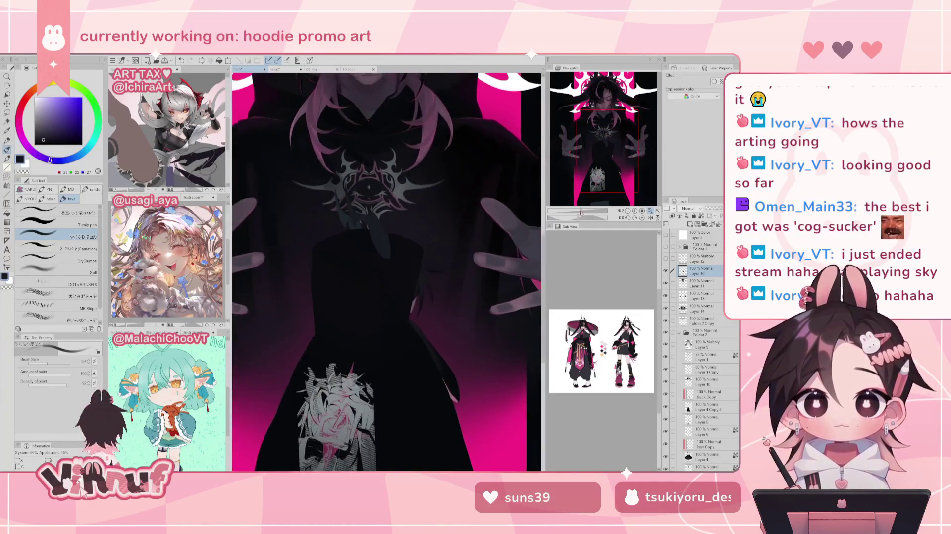
Enlarge the brush and paint soft dark shading across the hoodie below the chest emblem
mouse_move(604, 141)
mouse_down()
mouse_move(613, 96)
mouse_move(564, 115)
mouse_move(581, 161)
mouse_up()
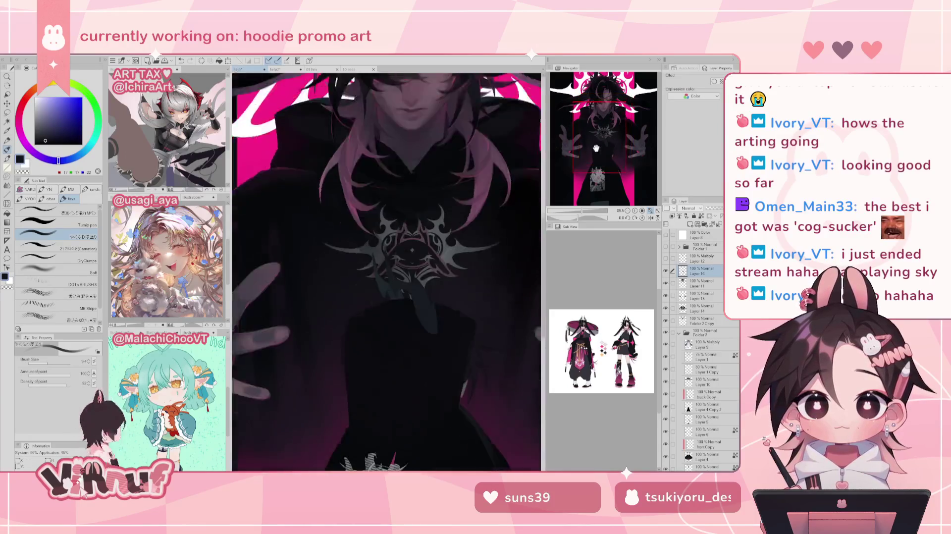
drag(347, 261, 369, 261)
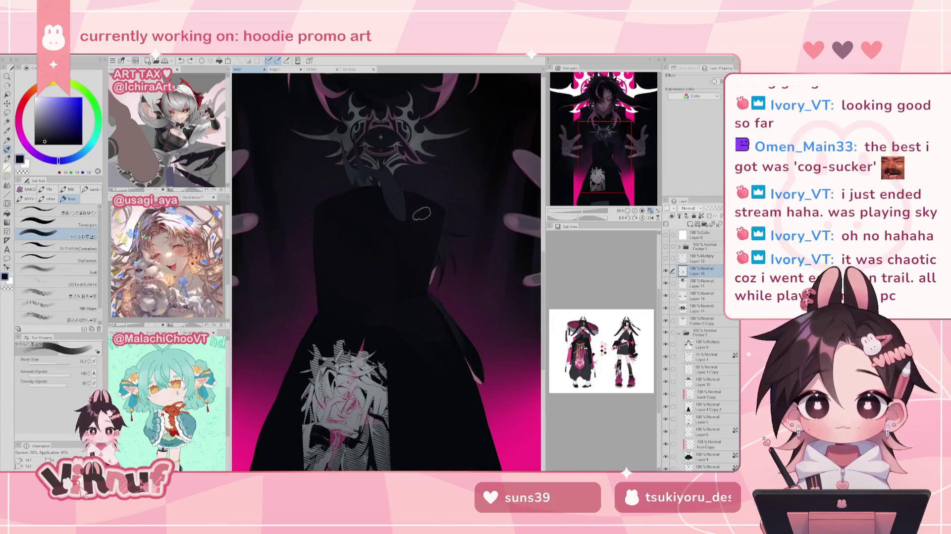
drag(431, 214, 409, 230)
key(bracketleft)
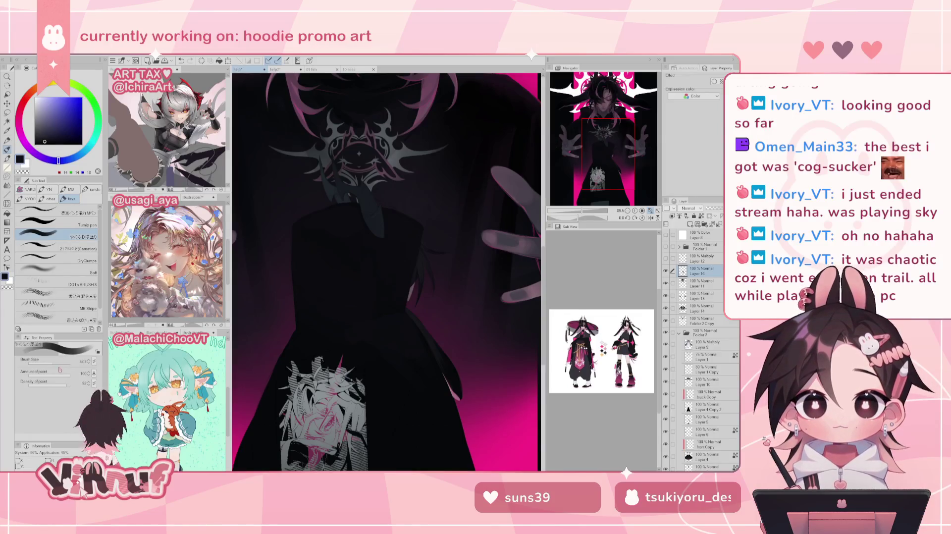
alt+click(386, 277)
drag(318, 255, 350, 238)
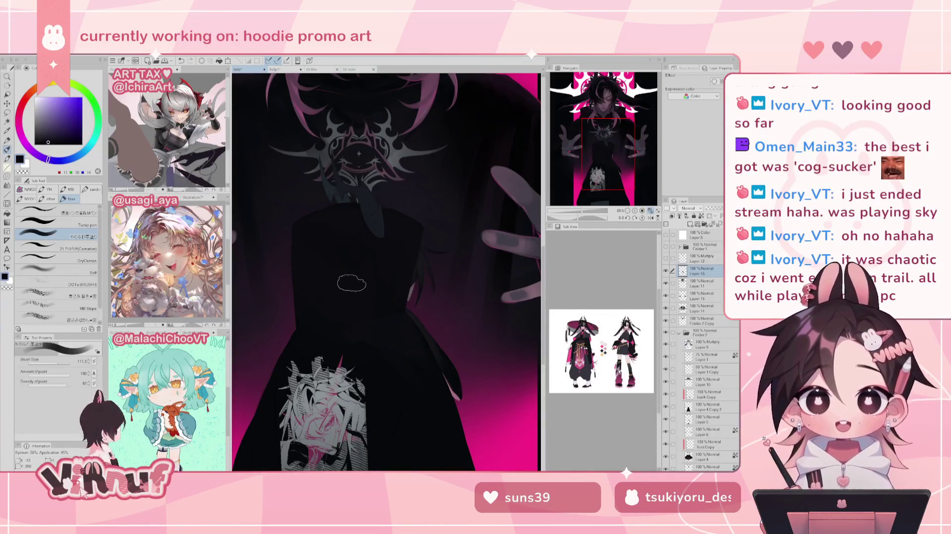
alt+click(338, 215)
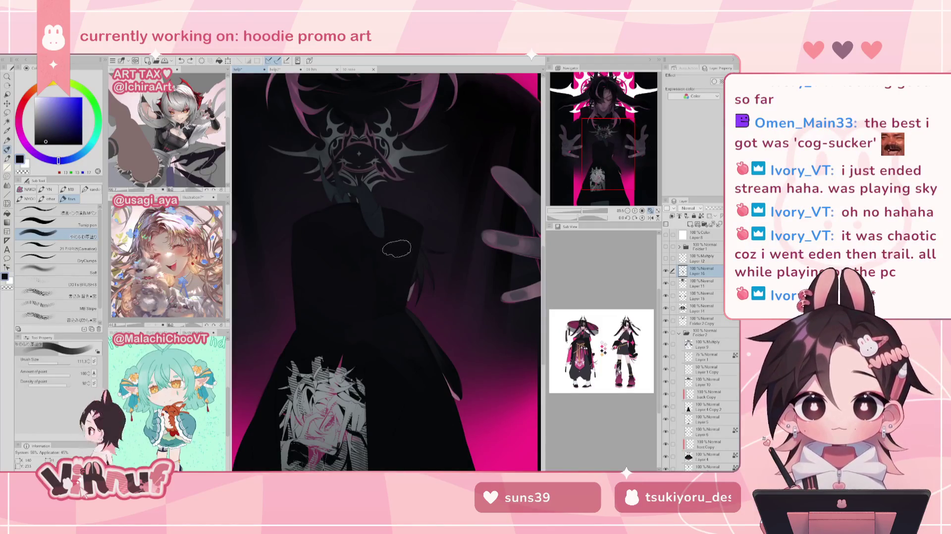
drag(397, 249, 400, 235)
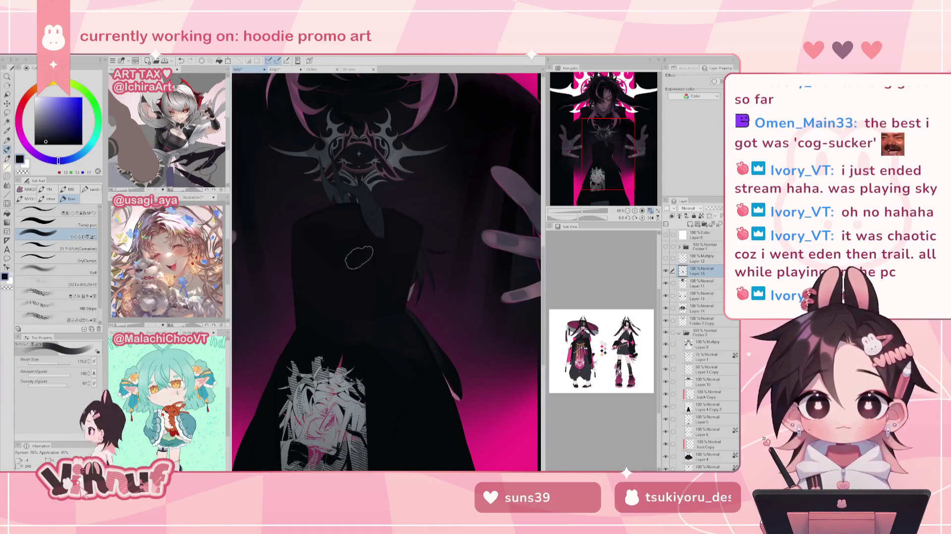
Sample several near-black hoodie tones, resizing the brush from 32.3 up for broad shading
alt+click(376, 359)
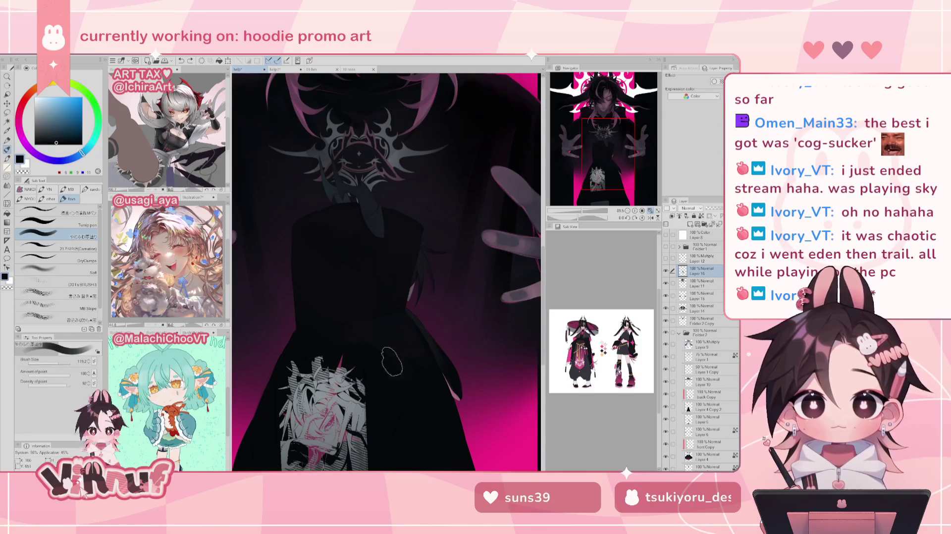
alt+click(413, 379)
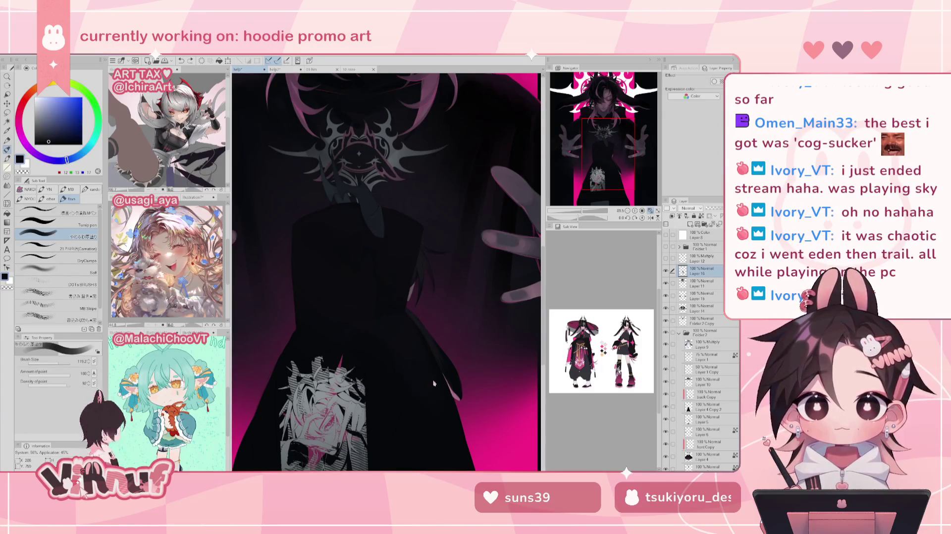
alt+click(420, 389)
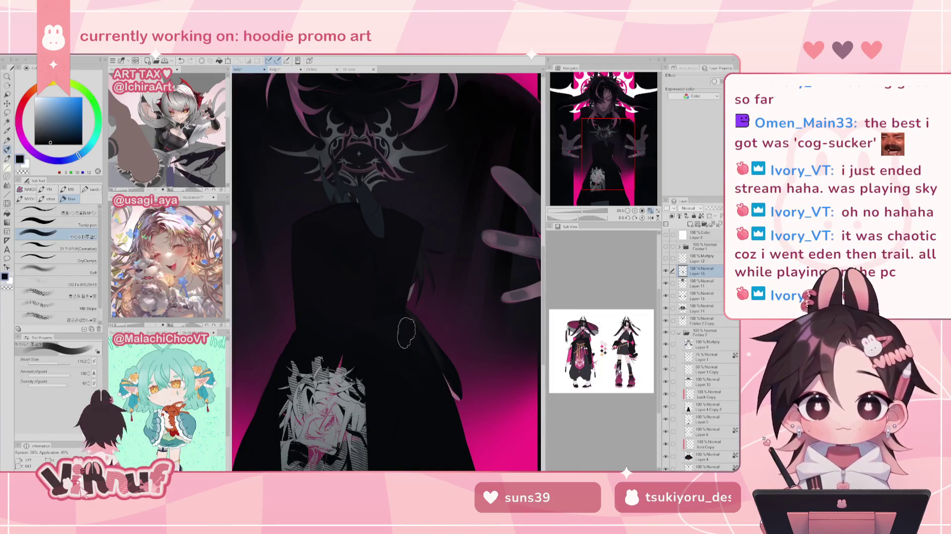
alt+click(388, 310)
drag(57, 363, 54, 366)
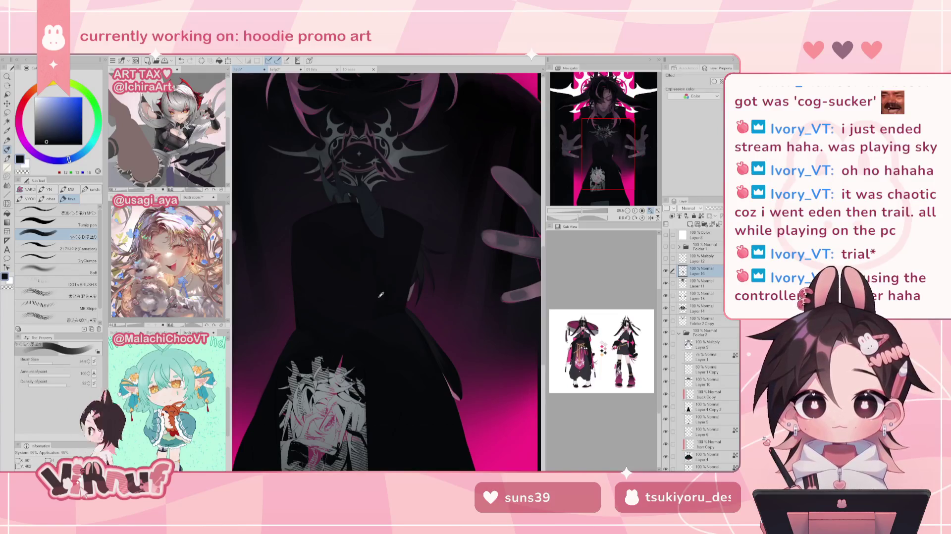
alt+click(380, 313)
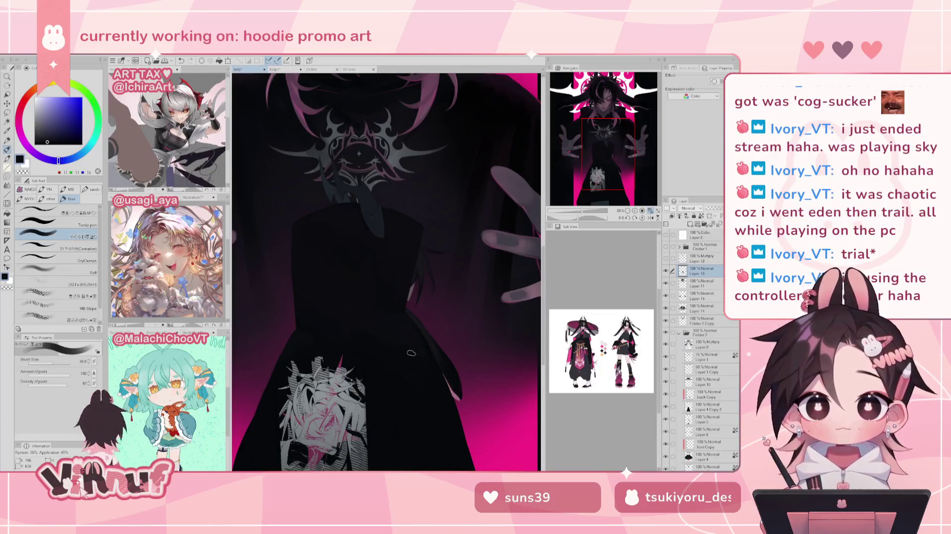
alt+click(404, 322)
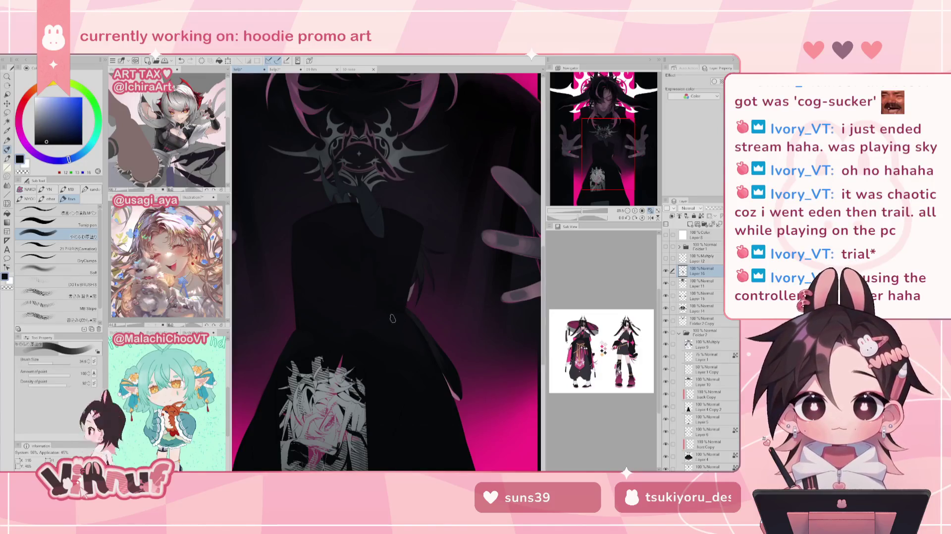
mouse_move(387, 280)
mouse_down()
mouse_move(412, 303)
mouse_move(380, 273)
mouse_up()
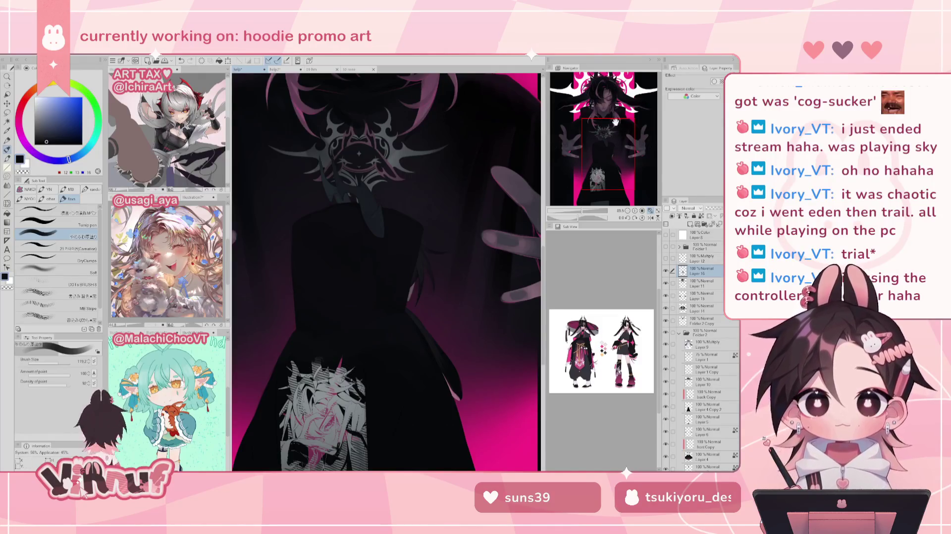
drag(615, 122, 614, 146)
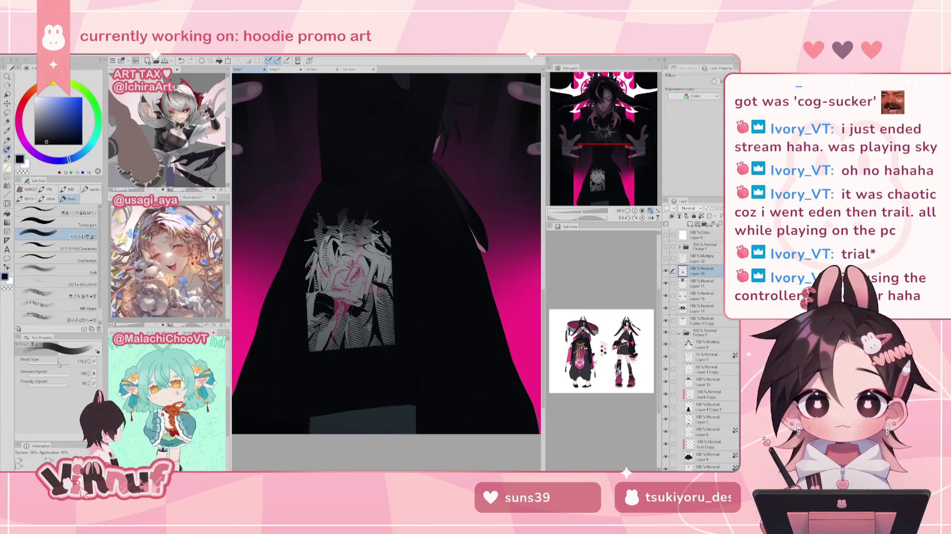
Shrink the brush to 19.9 and try dark strokes on the hoodie's left, undoing each
drag(59, 363, 50, 364)
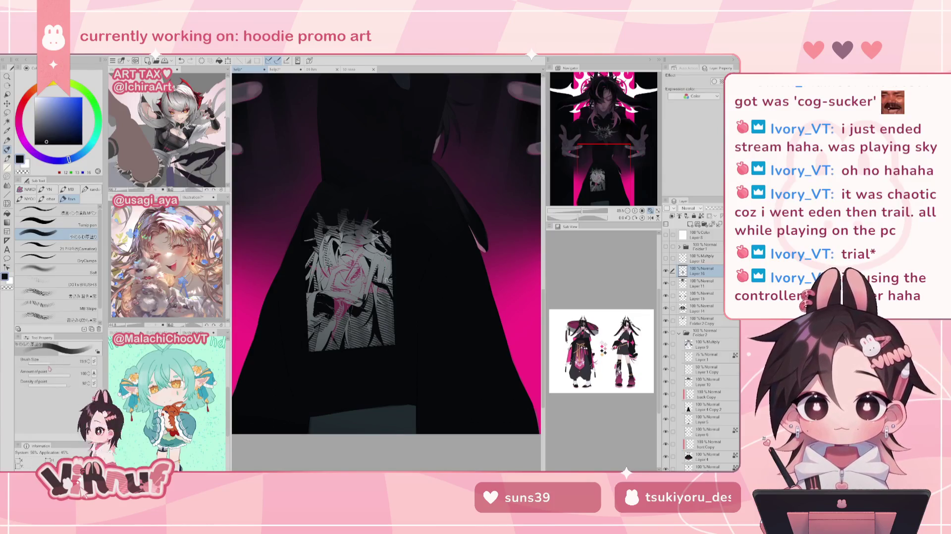
alt+click(280, 267)
drag(285, 280, 277, 235)
key(ctrl+z)
drag(292, 278, 298, 208)
key(ctrl+z)
mouse_move(285, 285)
mouse_down()
mouse_move(297, 218)
mouse_move(285, 247)
mouse_move(294, 232)
mouse_up()
key(ctrl+z)
Paint a faint dark stroke on the hoodie's lower left, retrying with undo until it looks right
key(ctrl+z)
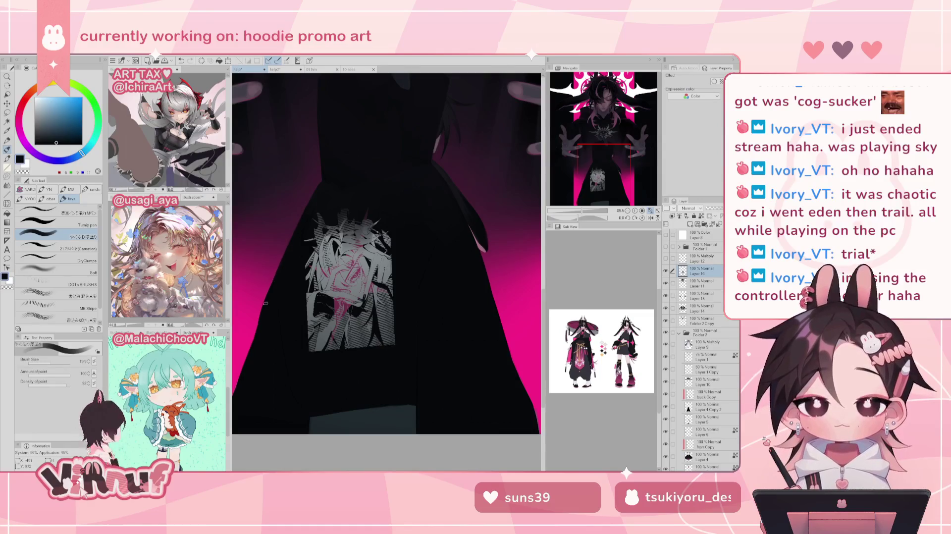
drag(256, 349, 265, 314)
key(ctrl+z)
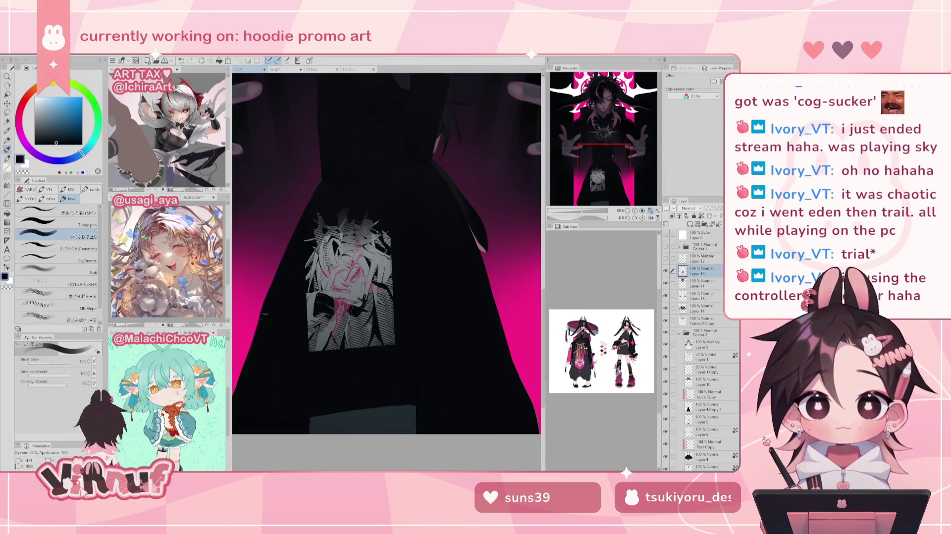
drag(255, 349, 258, 316)
key(ctrl+z)
drag(254, 356, 261, 317)
key(ctrl+z)
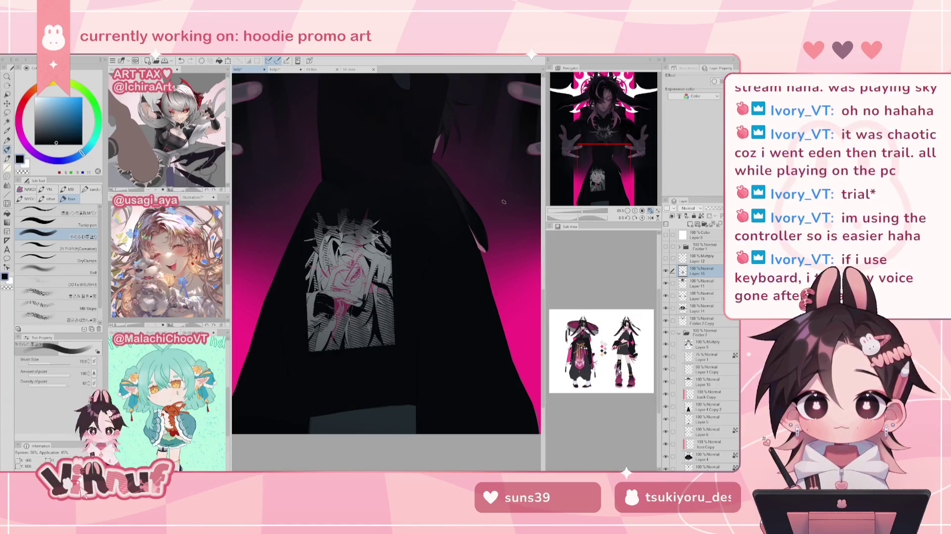
scroll(434, 253, up, 2)
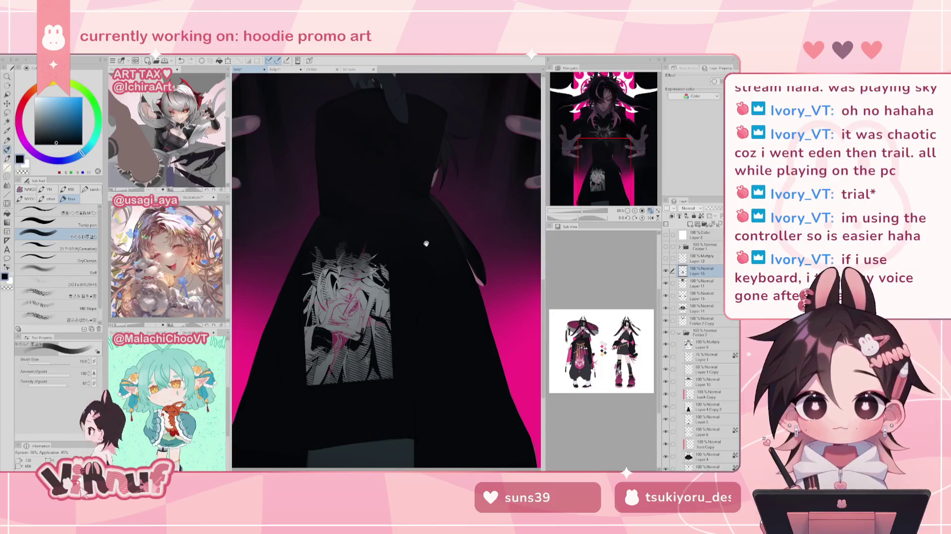
scroll(424, 244, up, 6)
alt+click(336, 200)
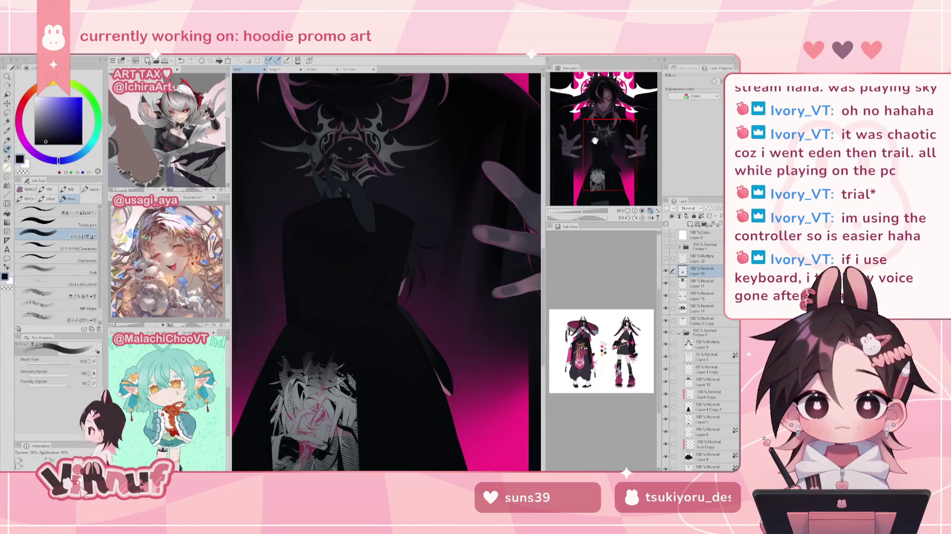
Eyedrop dark teal and near-black tones and shade the hoodie folds, resizing the brush from 84.5 to 56.0
alt+click(405, 420)
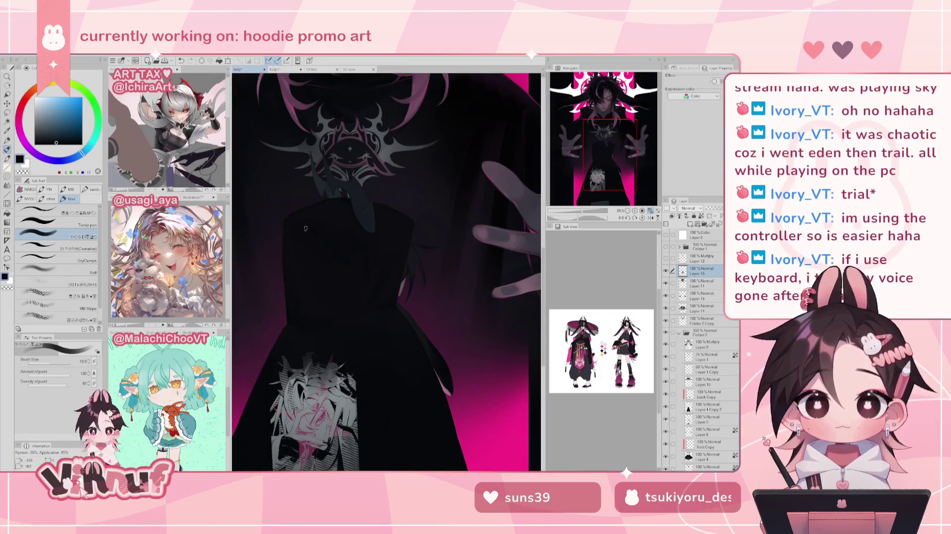
drag(345, 236, 386, 280)
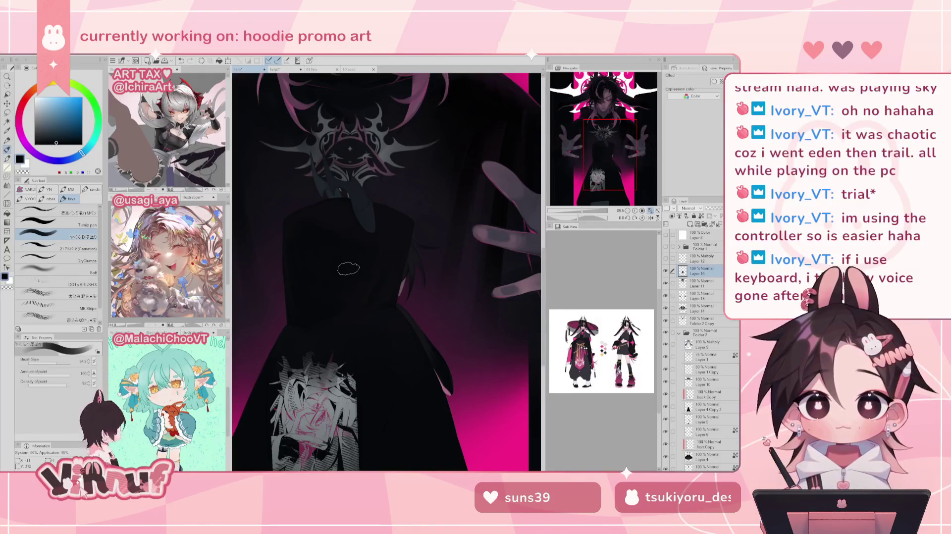
click(56, 360)
key(h)
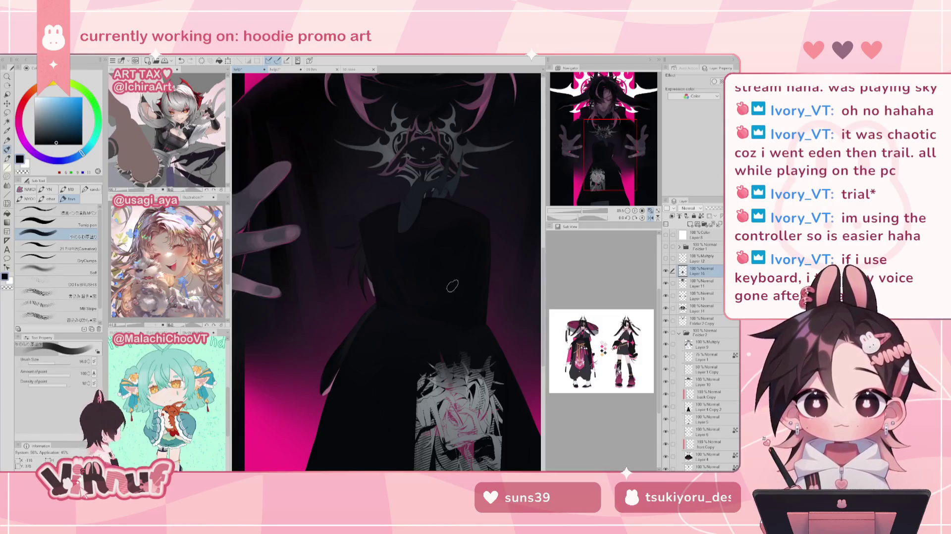
key(h)
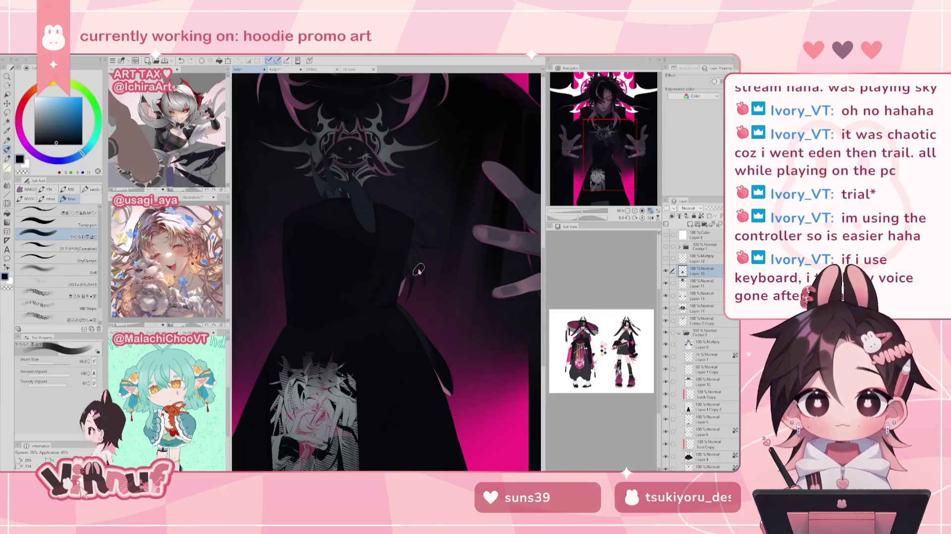
alt+click(324, 317)
alt+click(328, 324)
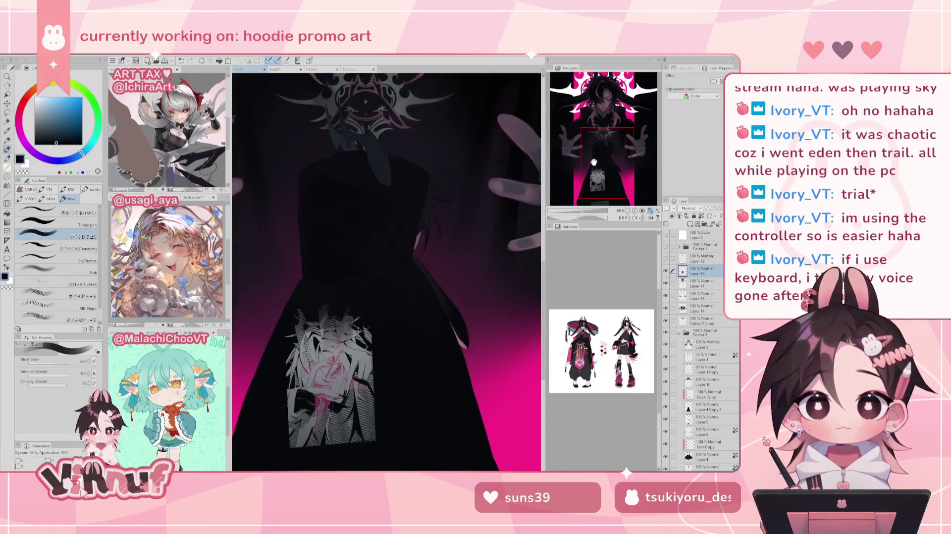
alt+click(311, 281)
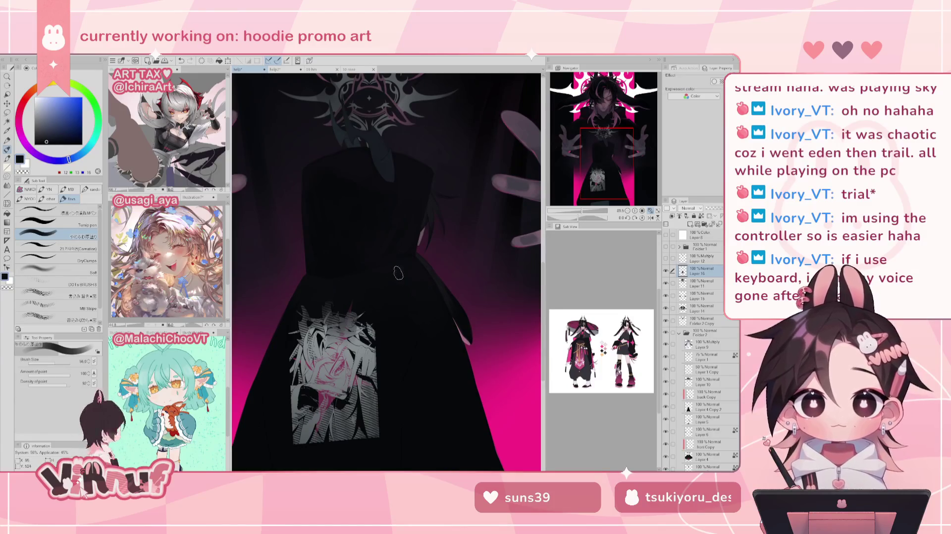
alt+click(404, 245)
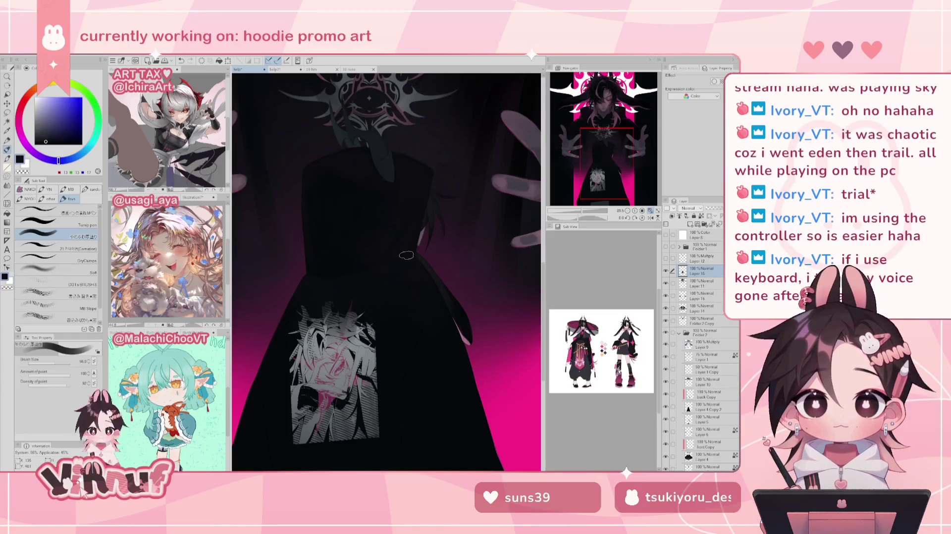
scroll(420, 248, down, 1)
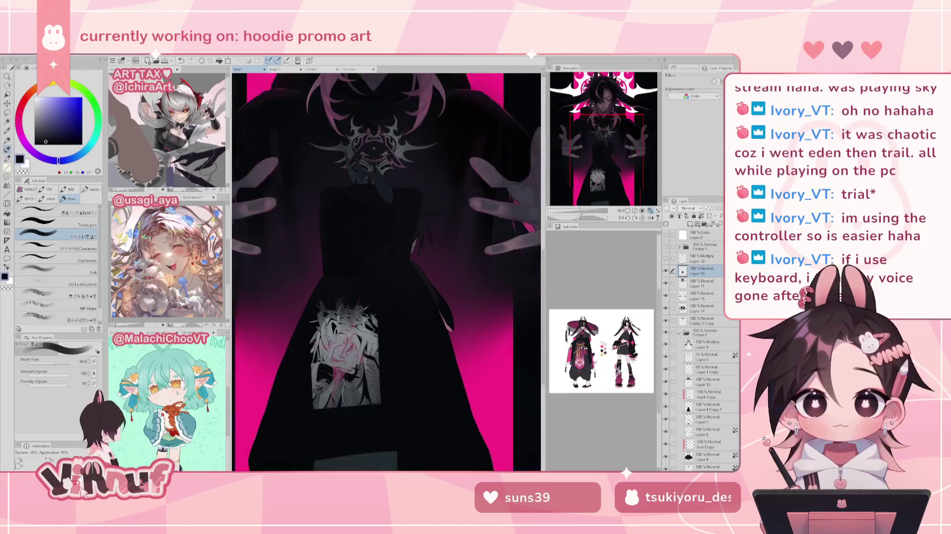
Zoom out and sample the hoodie's dark teal shadow colour for the lower folds
scroll(401, 248, down, 1)
scroll(385, 249, down, 1)
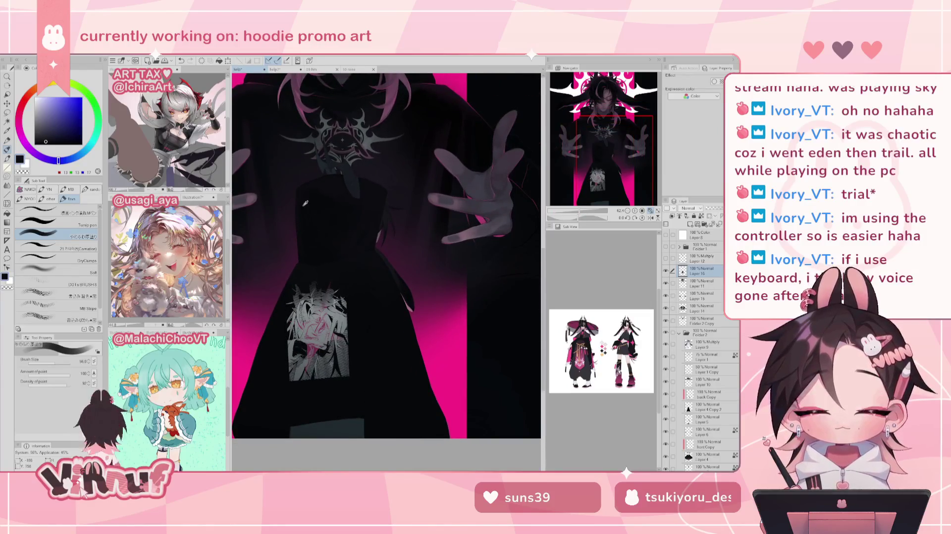
alt+click(284, 357)
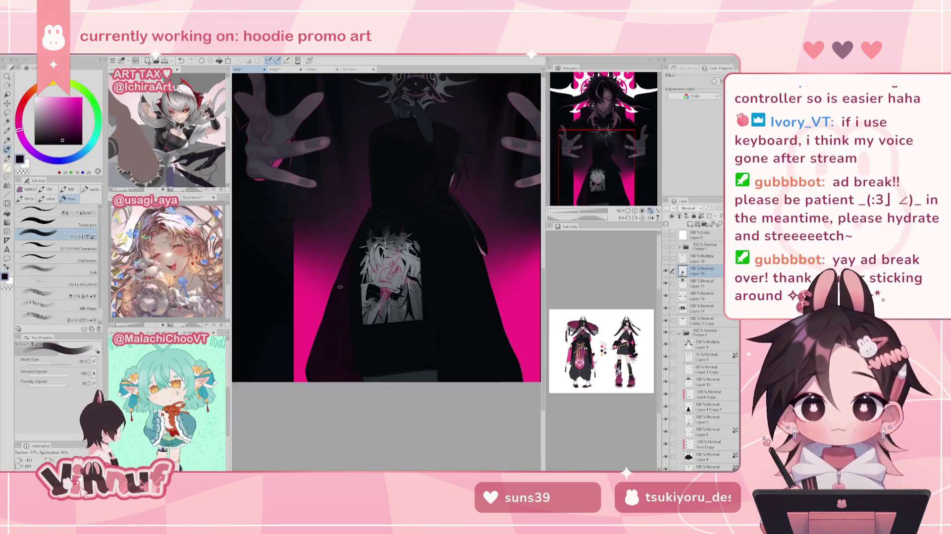
Shade down the hoodie with alternating dark blue and dark magenta samples, retrying strokes with undo and redo
alt+click(352, 258)
alt+click(343, 305)
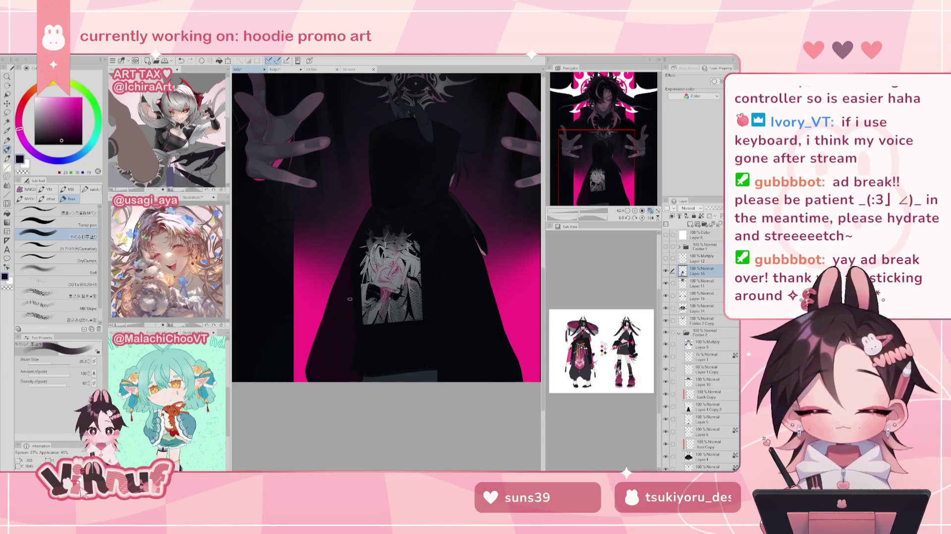
alt+click(360, 322)
key(ctrl+z)
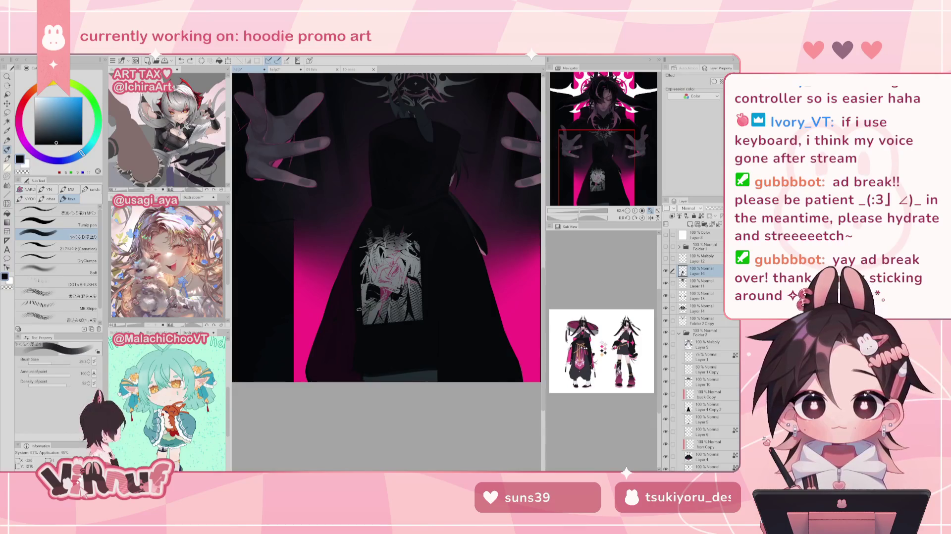
drag(357, 342, 362, 360)
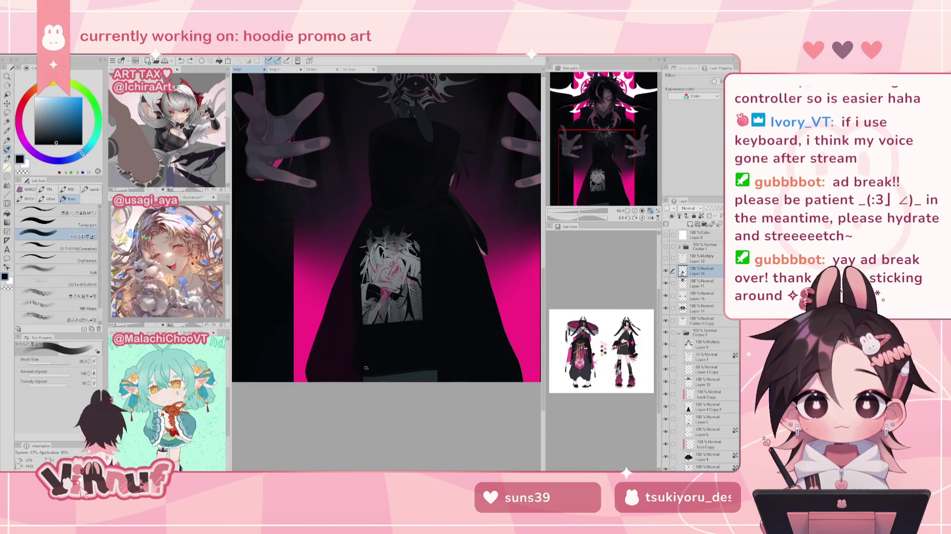
alt+click(357, 363)
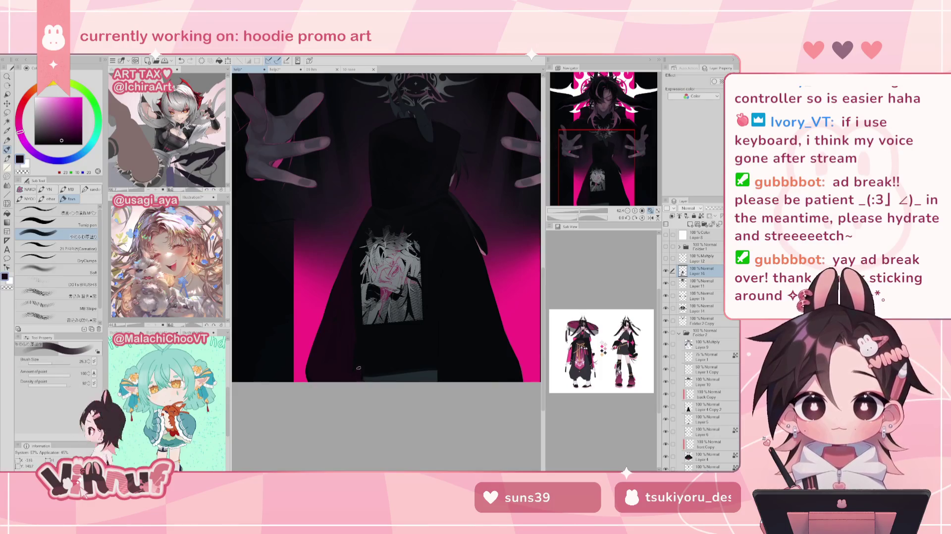
alt+click(359, 359)
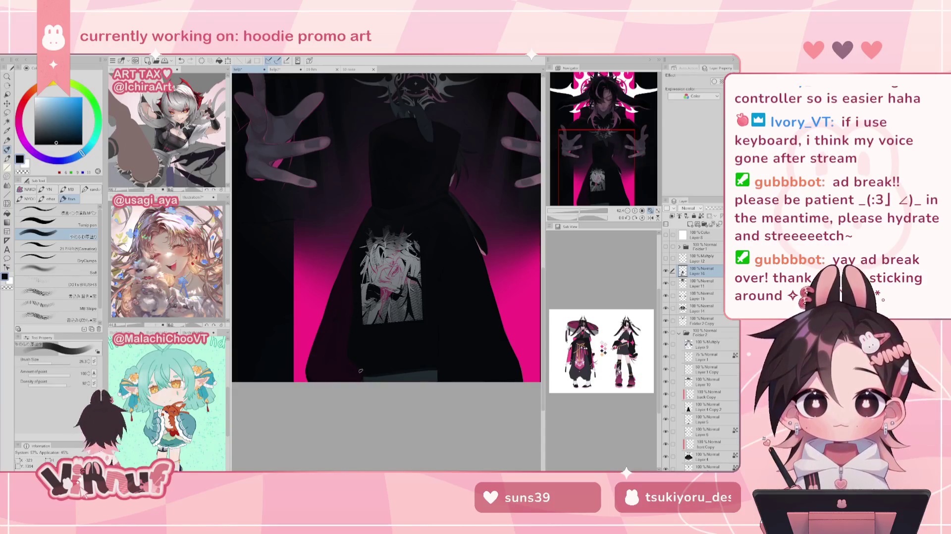
alt+click(334, 345)
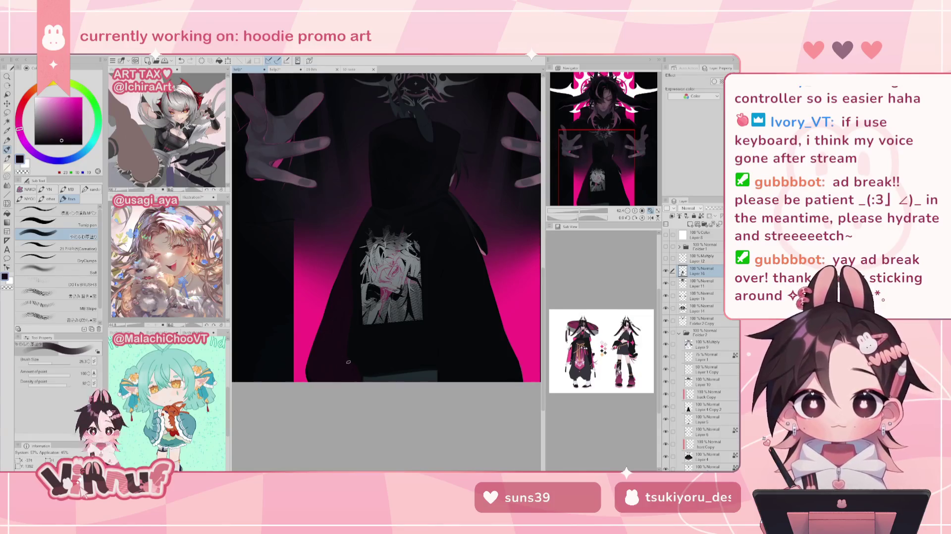
alt+click(355, 291)
key(ctrl+z)
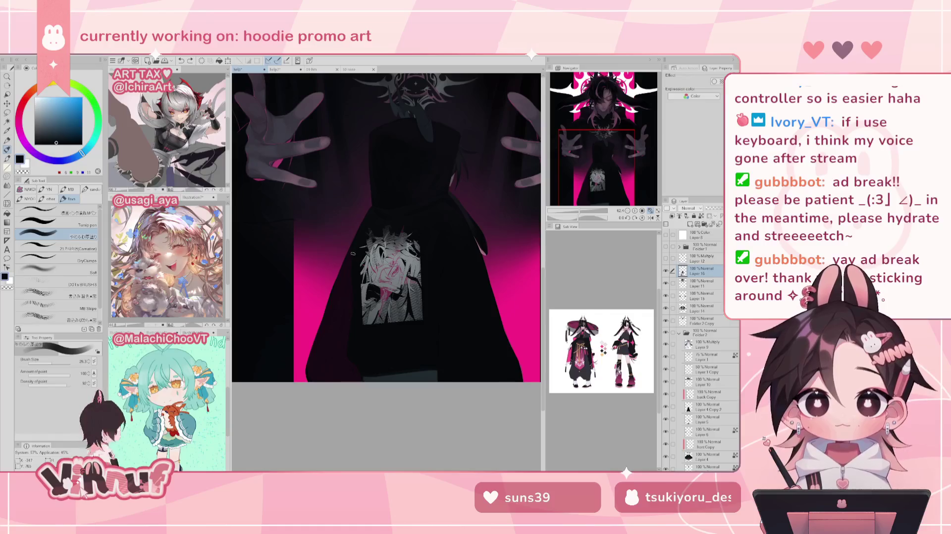
key(ctrl+y)
Add dark magenta and blue shading on the hoodie's left, then cut the whole layer with Ctrl+X
scroll(387, 273, right, 3)
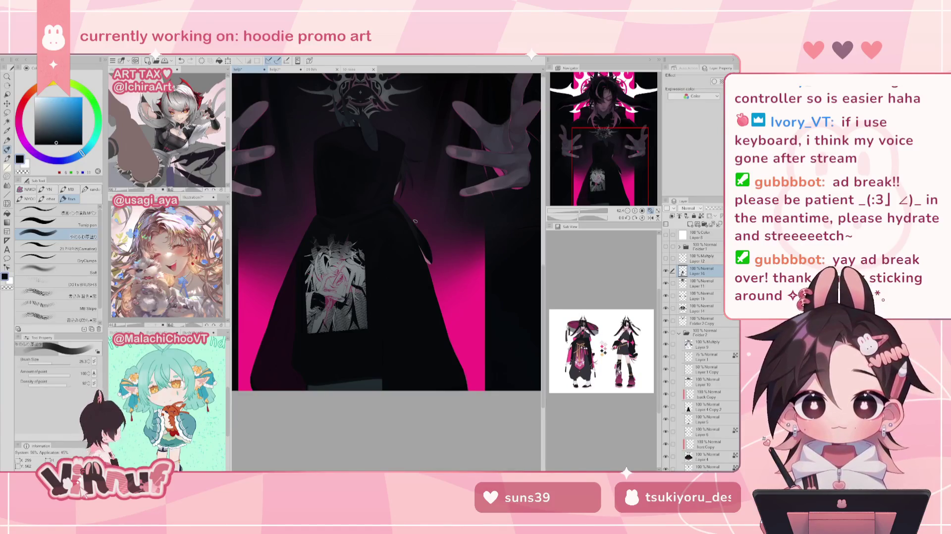
alt+click(303, 280)
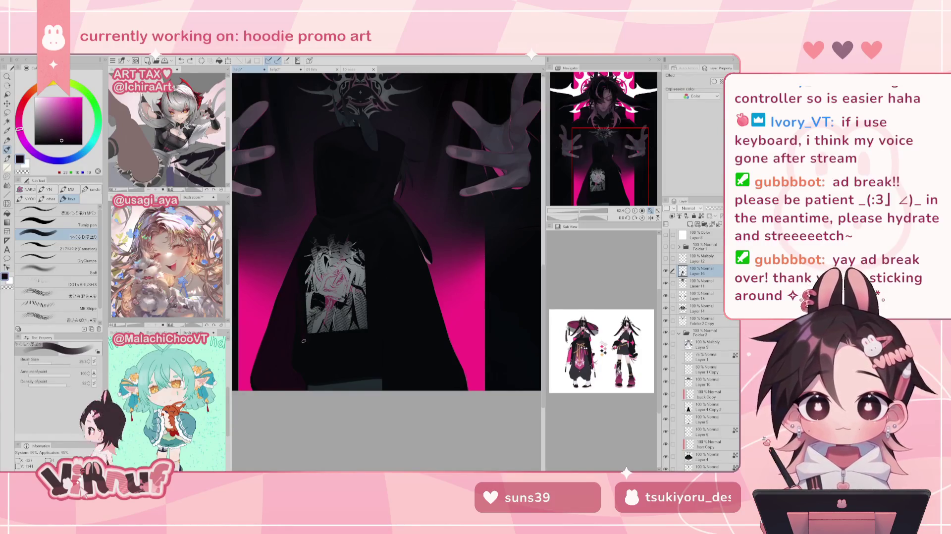
drag(296, 288, 305, 356)
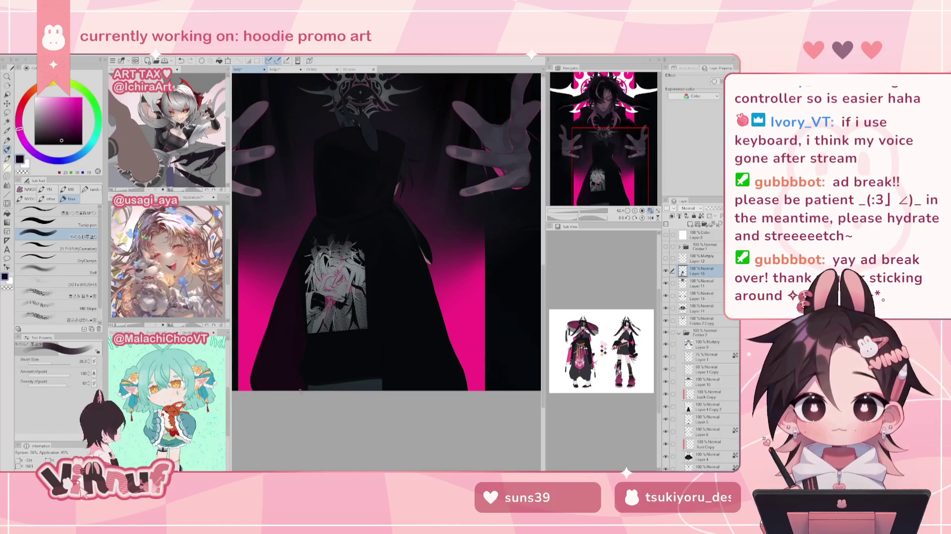
alt+click(312, 359)
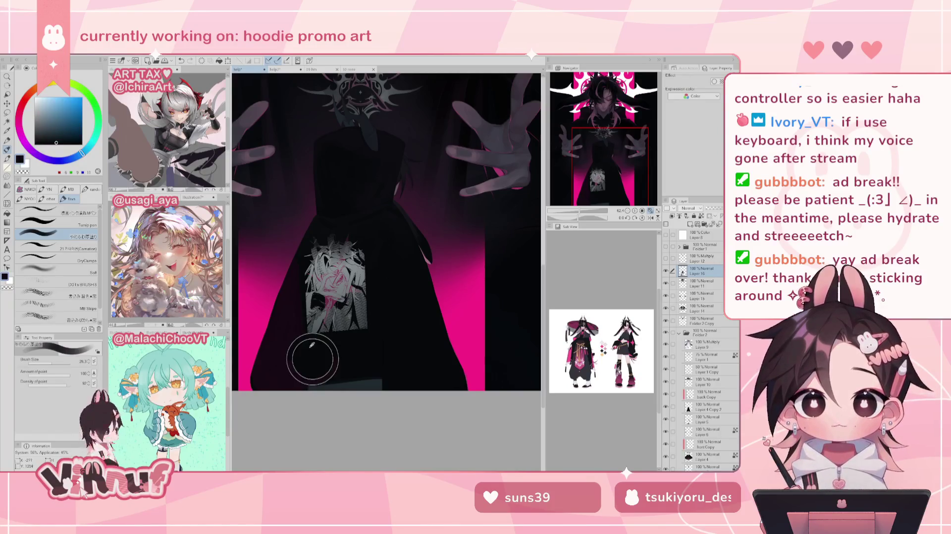
alt+click(300, 320)
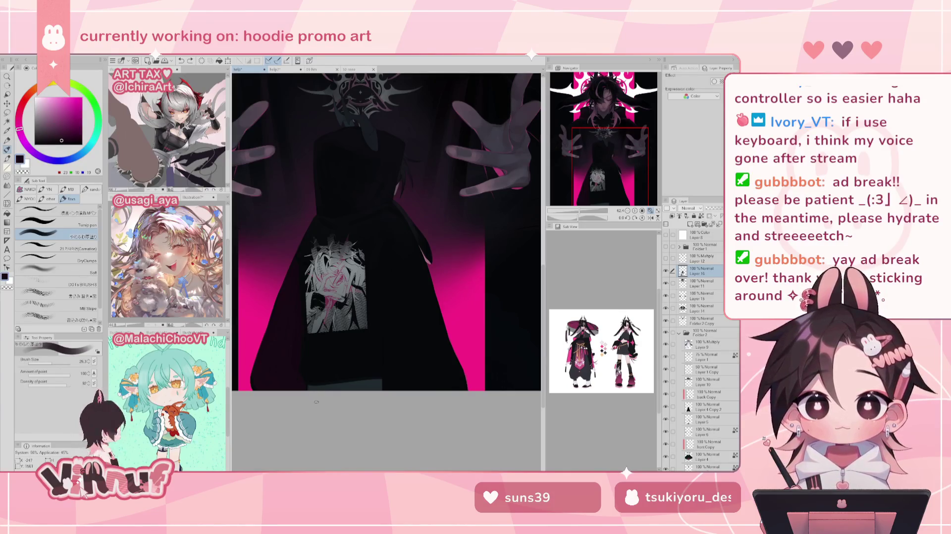
alt+click(319, 343)
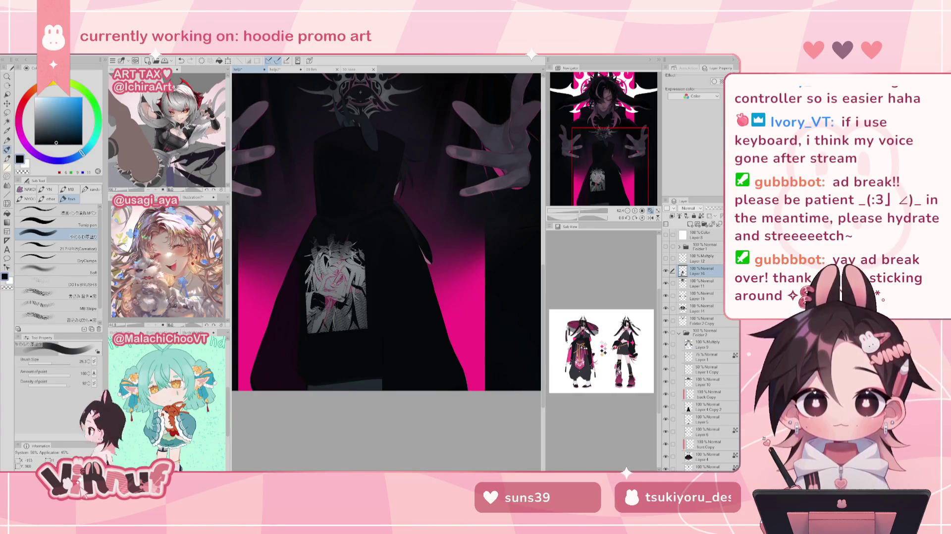
alt+click(290, 369)
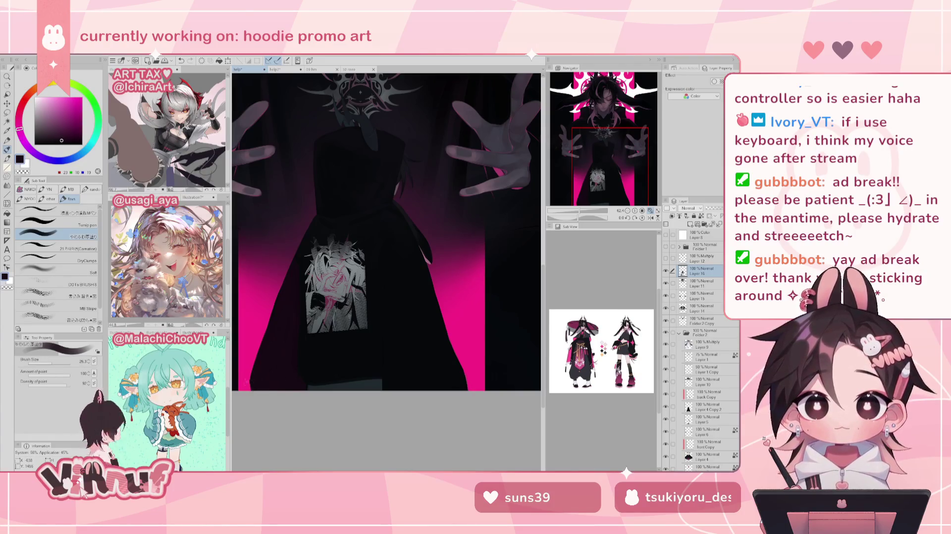
alt+click(261, 378)
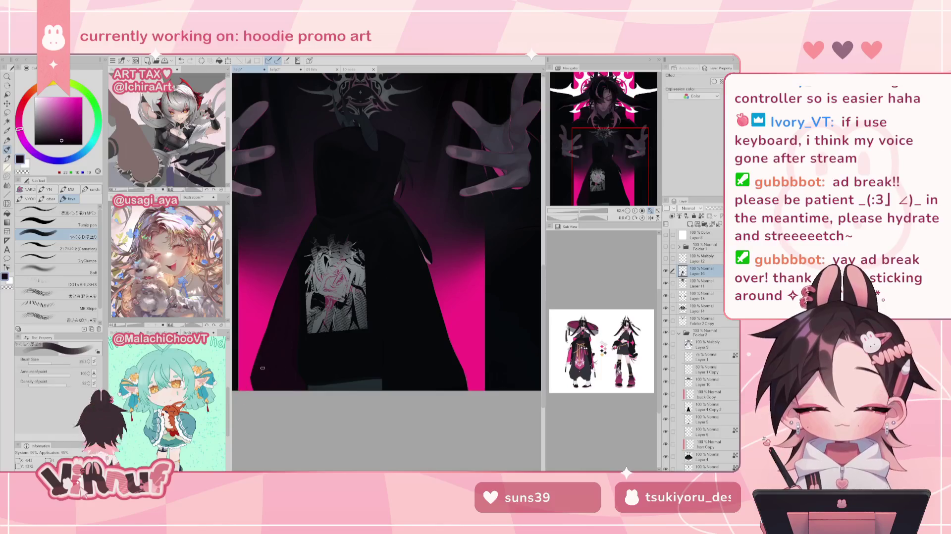
drag(449, 204, 410, 224)
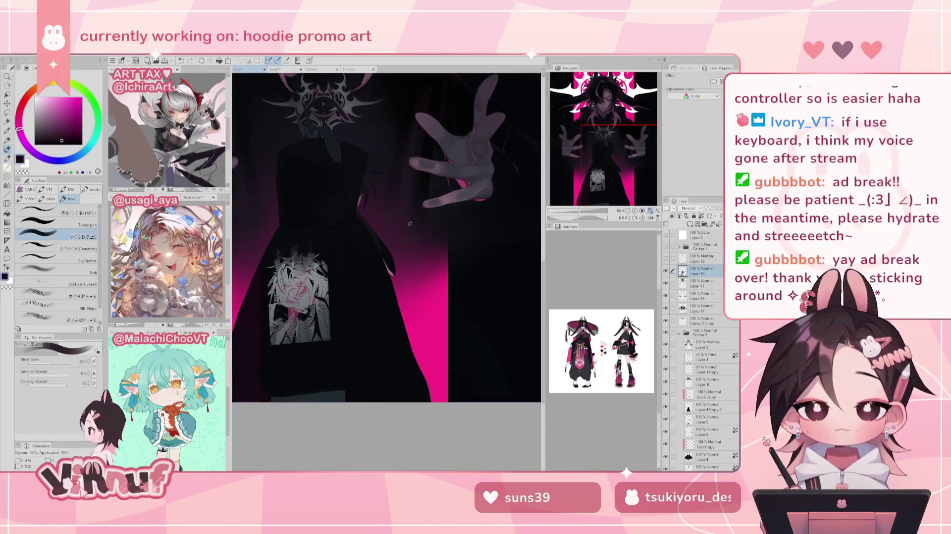
key(ctrl+x)
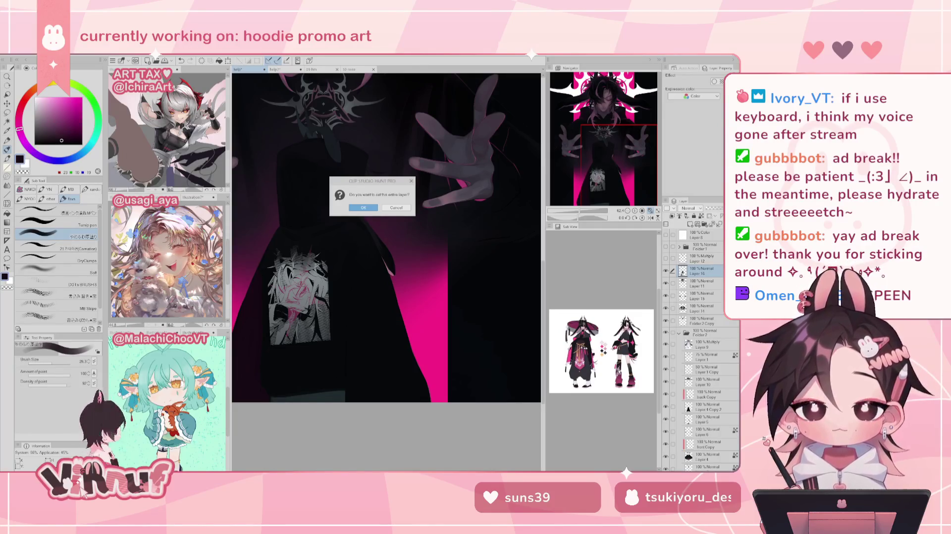
Cancel the cut-layer prompt without cutting, keeping the hoodie centred in view
key(Escape)
drag(615, 144, 593, 149)
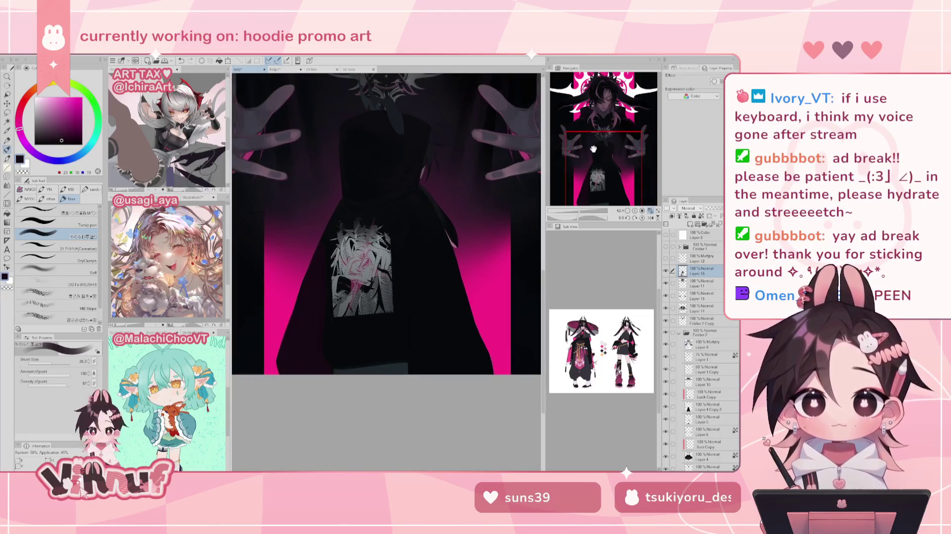
scroll(429, 291, up, 1)
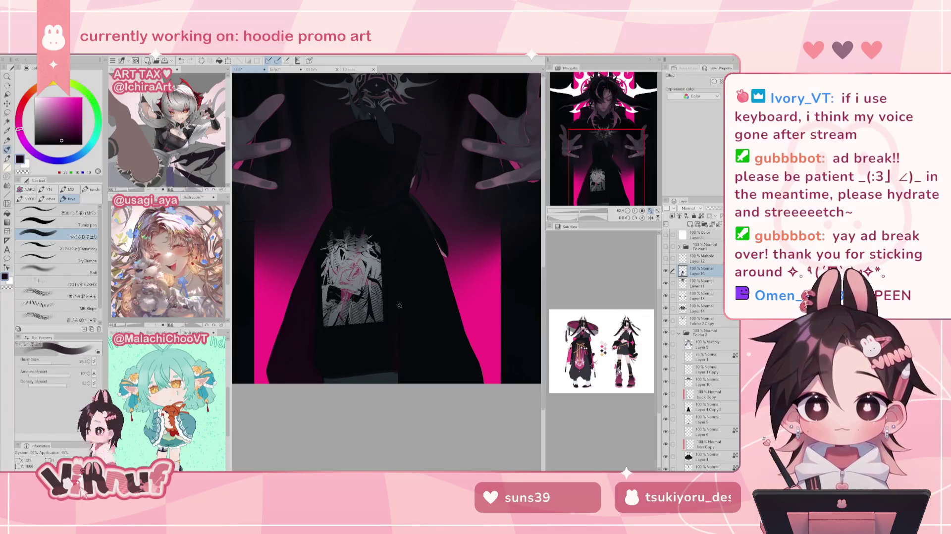
Sample dark blue from the hoodie and reframe the view on the chest emblem and head
alt+click(389, 379)
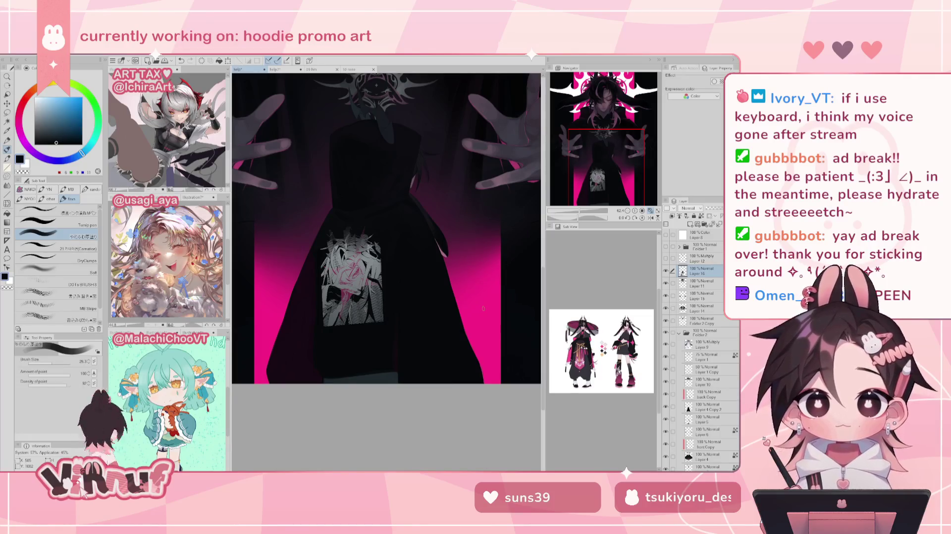
drag(461, 268, 436, 314)
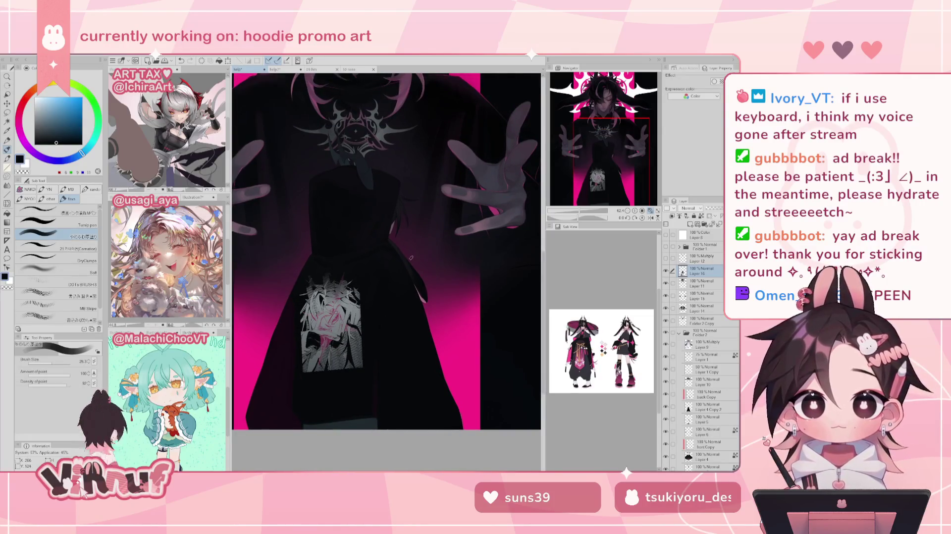
mouse_move(612, 151)
mouse_down()
mouse_move(607, 138)
mouse_move(584, 147)
mouse_up()
scroll(584, 146, down, 3)
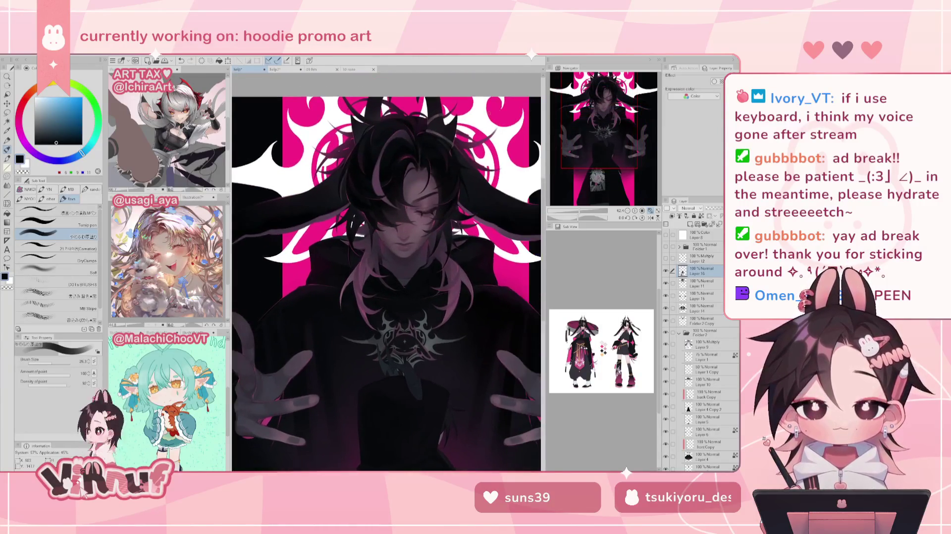
alt+click(348, 141)
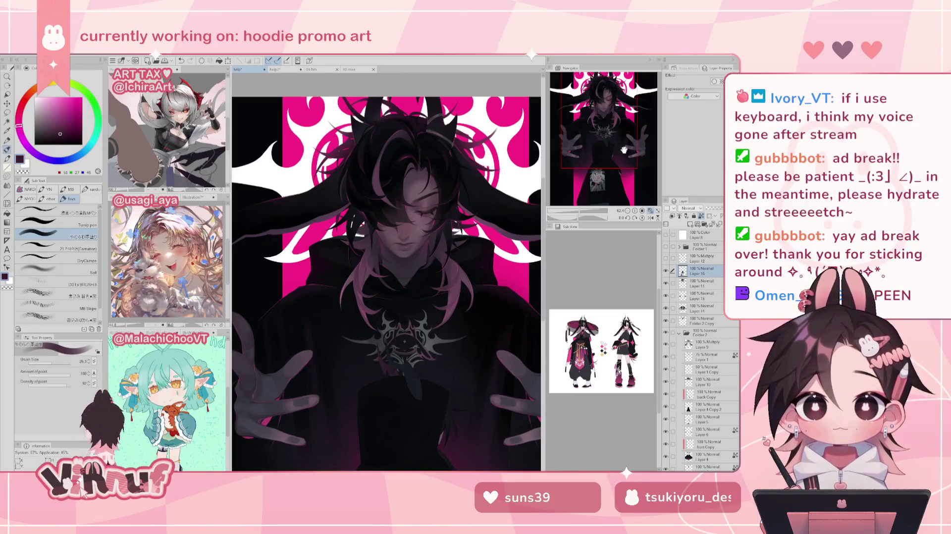
mouse_move(615, 158)
mouse_down()
mouse_move(613, 190)
mouse_move(583, 211)
mouse_up()
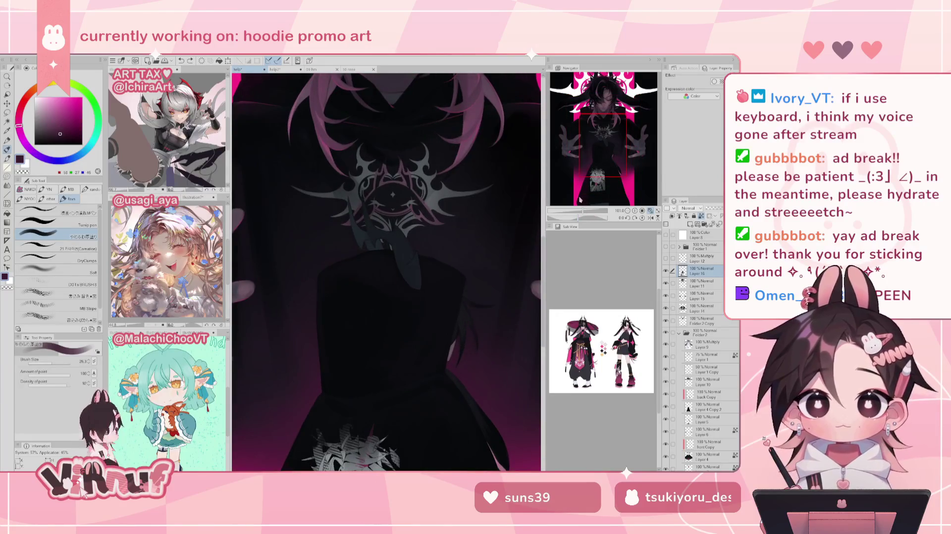
Lasso the area below the chest emblem, then switch to a larger brush
key(m)
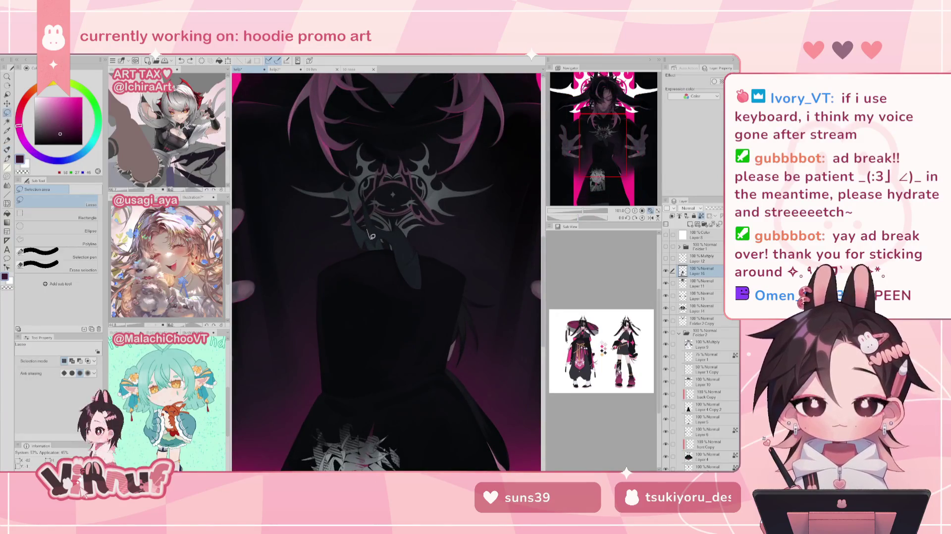
mouse_move(377, 243)
mouse_down()
mouse_move(353, 239)
mouse_move(346, 189)
mouse_up()
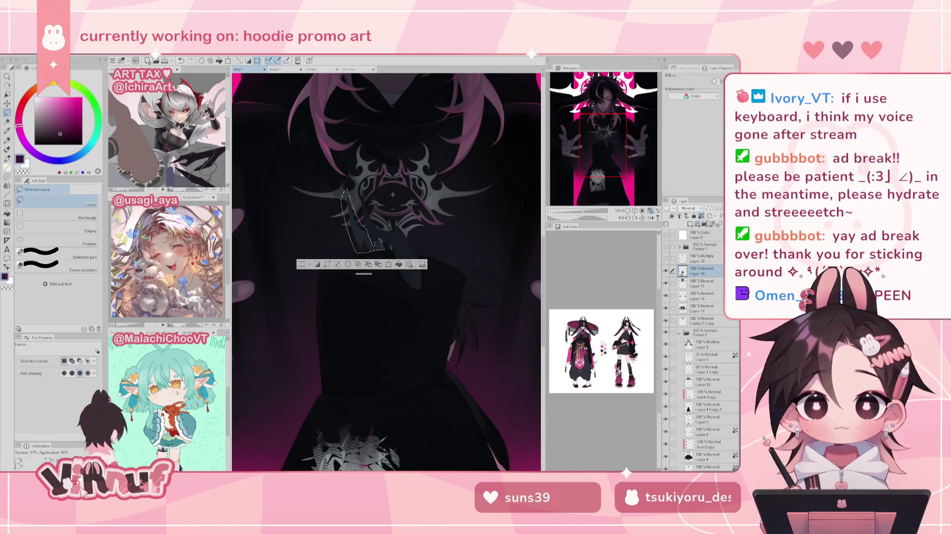
key(b)
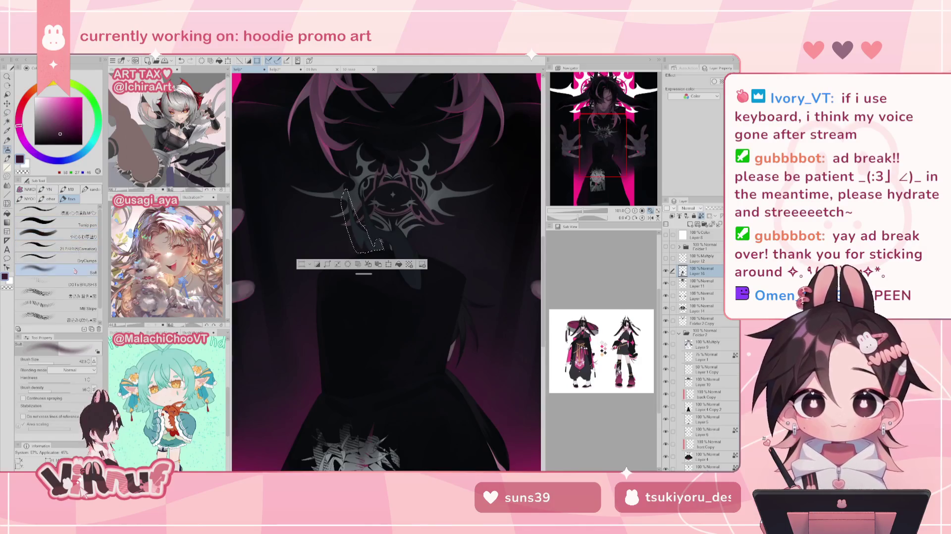
key(bracketright)
key(bracketright)
key(bracketright)
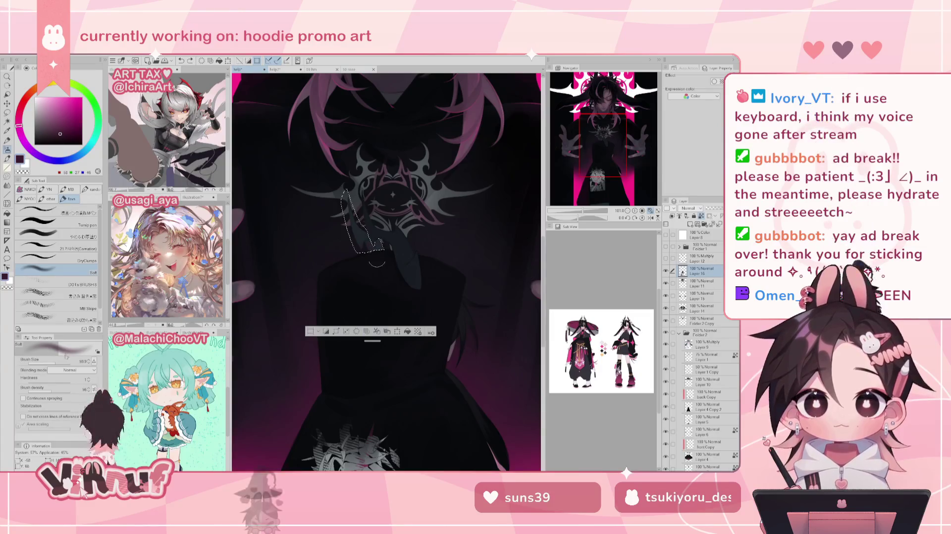
Adjust the paint colour to a lighter mauve and return to the Soft brush
click(60, 236)
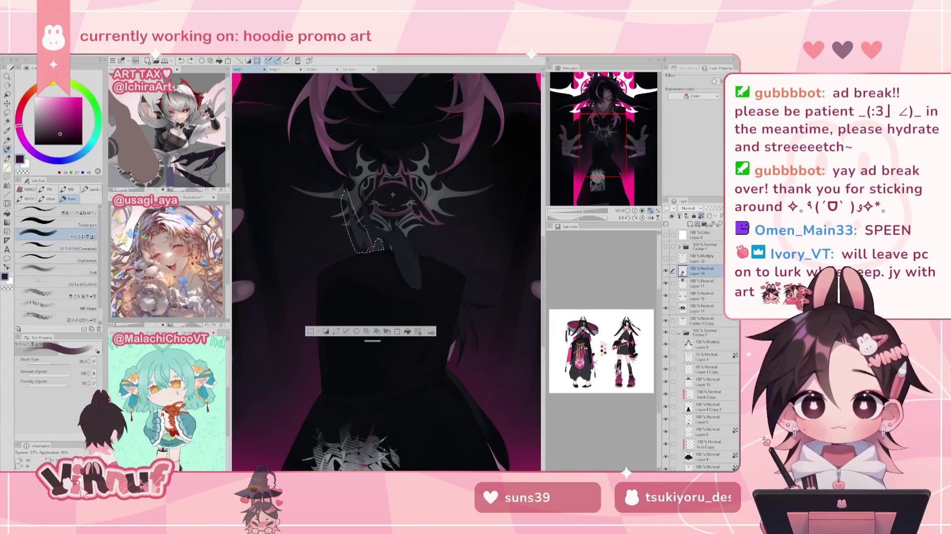
drag(60, 132, 57, 130)
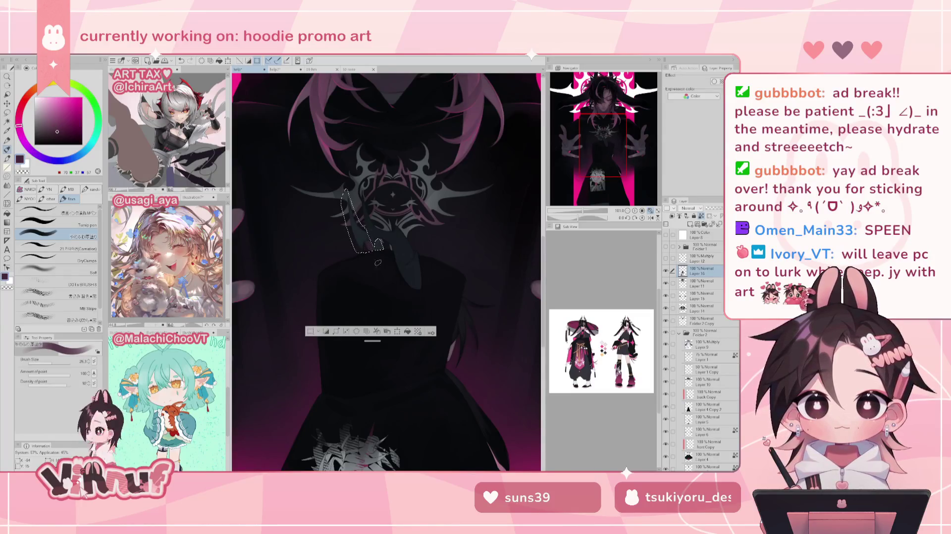
click(70, 272)
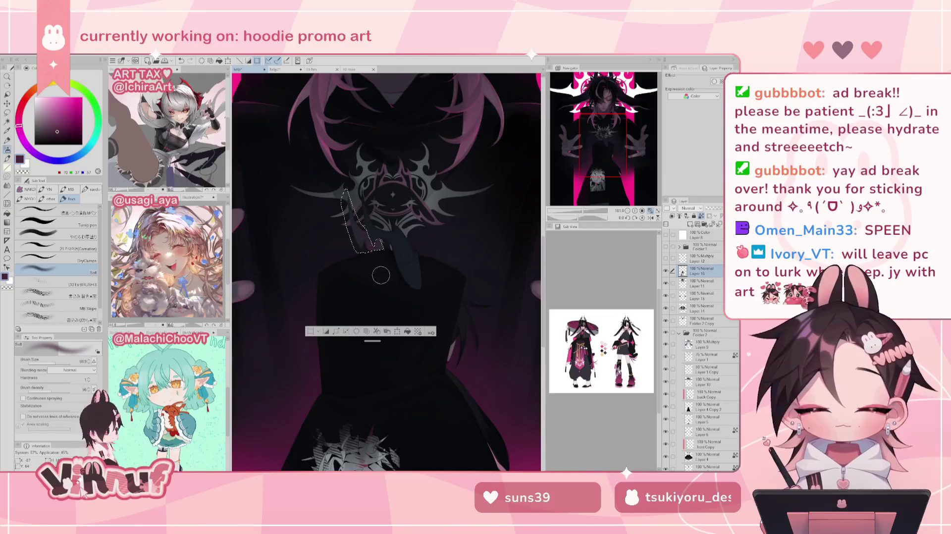
Clear the lasso selection and zoom out to see more of the figure
key(ctrl+d)
click(583, 213)
drag(583, 213, 591, 217)
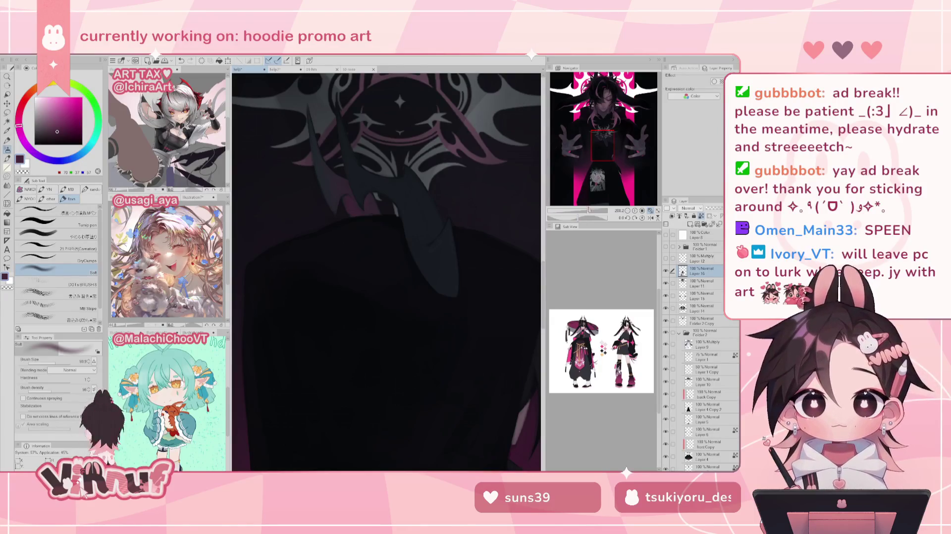
Zoom in on the chest emblem, choose the soft thick-paint brush and sample nearby dark colours
drag(590, 210, 596, 211)
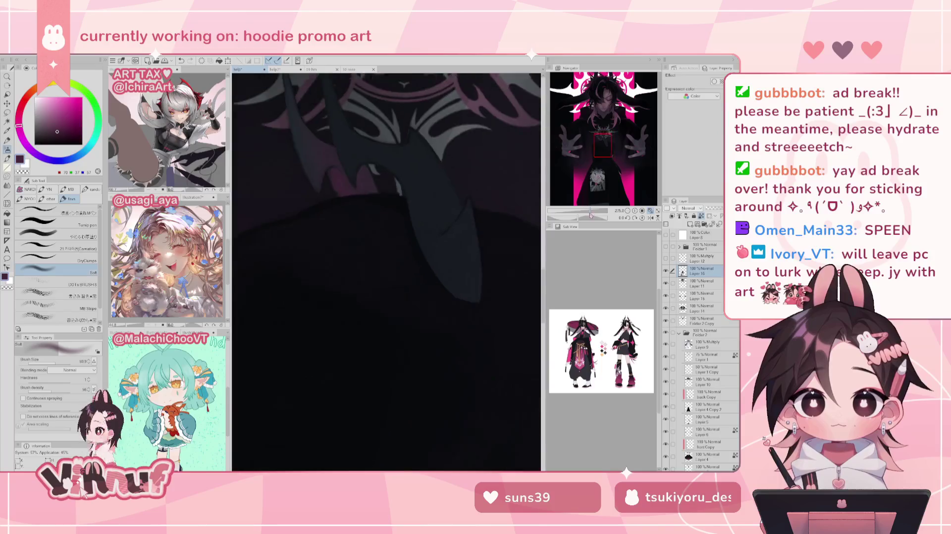
click(69, 236)
alt+click(332, 165)
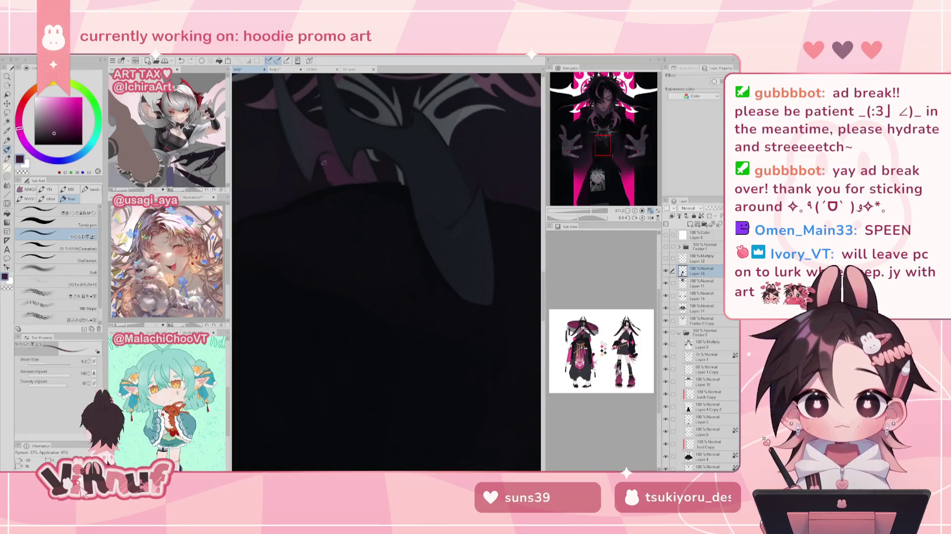
alt+click(330, 145)
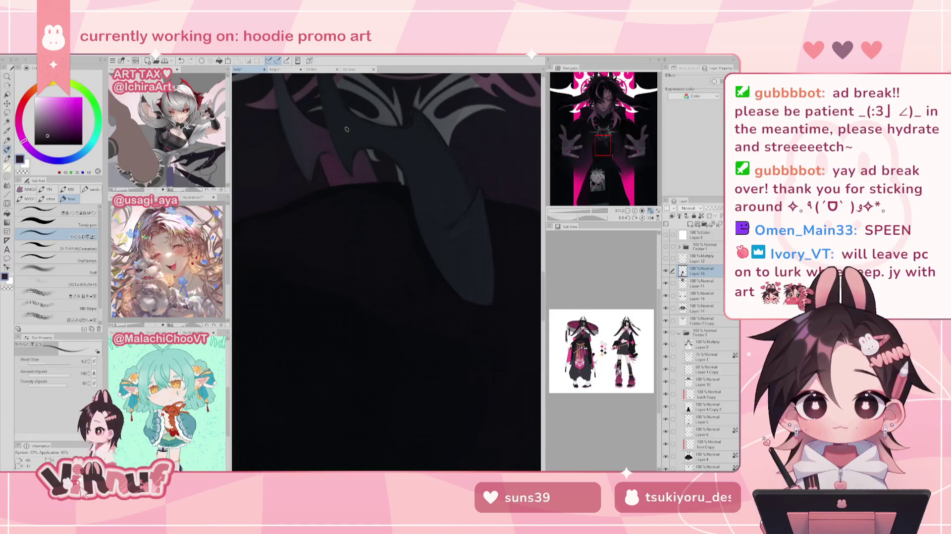
scroll(347, 129, down, 2)
Sample darker blue-grey tones, set brush size to about 37, and fit the illustration
alt+click(308, 212)
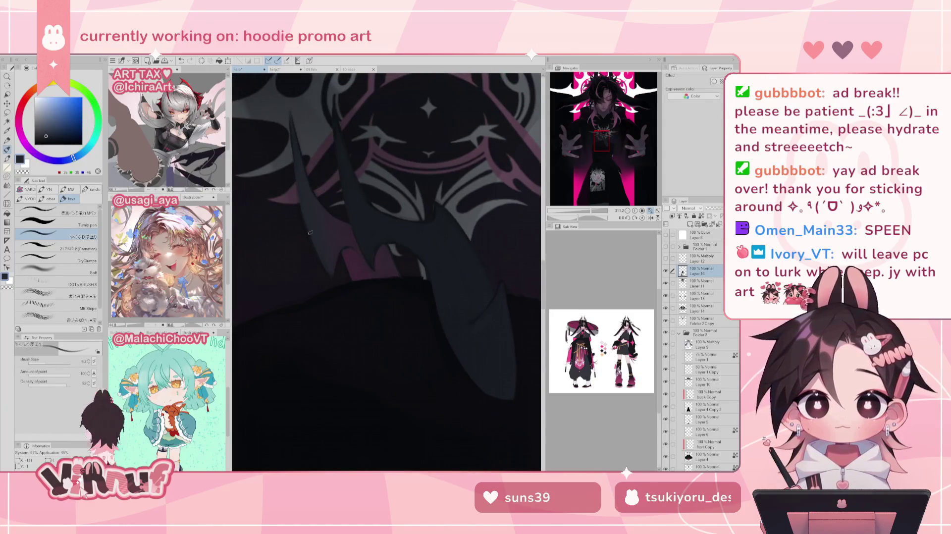
alt+click(375, 219)
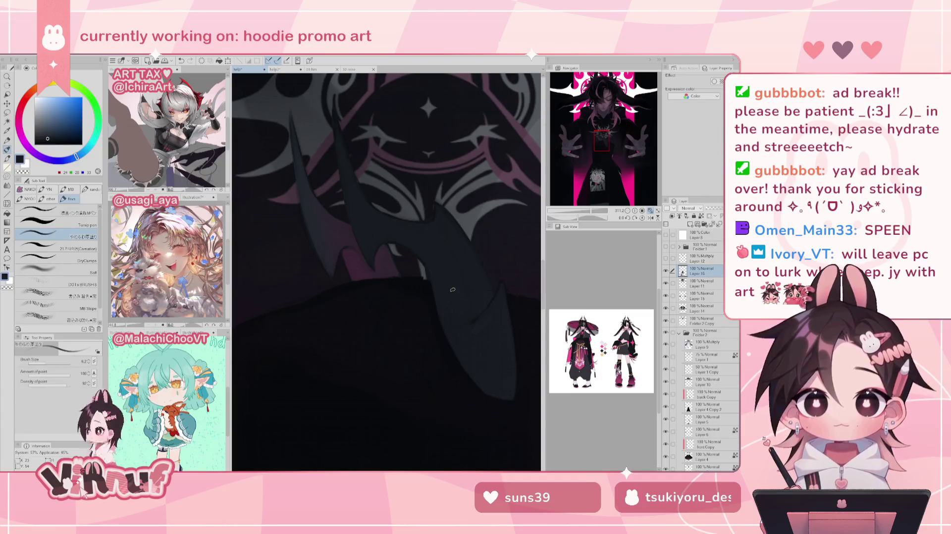
key(bracketright)
key(bracketleft)
key(bracketleft)
key(bracketleft)
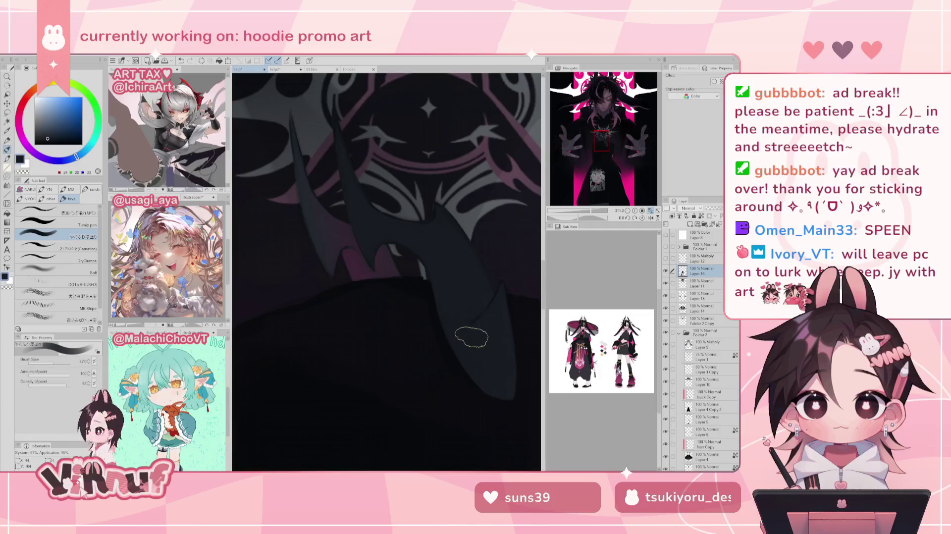
click(650, 210)
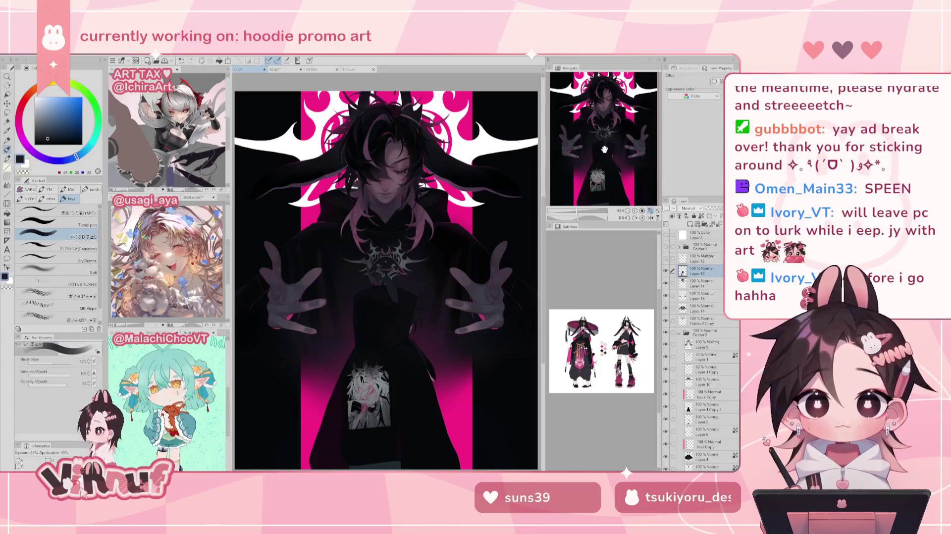
Sample dark hoodie tones and paint over the printed graphic on the lower front
drag(604, 149, 597, 167)
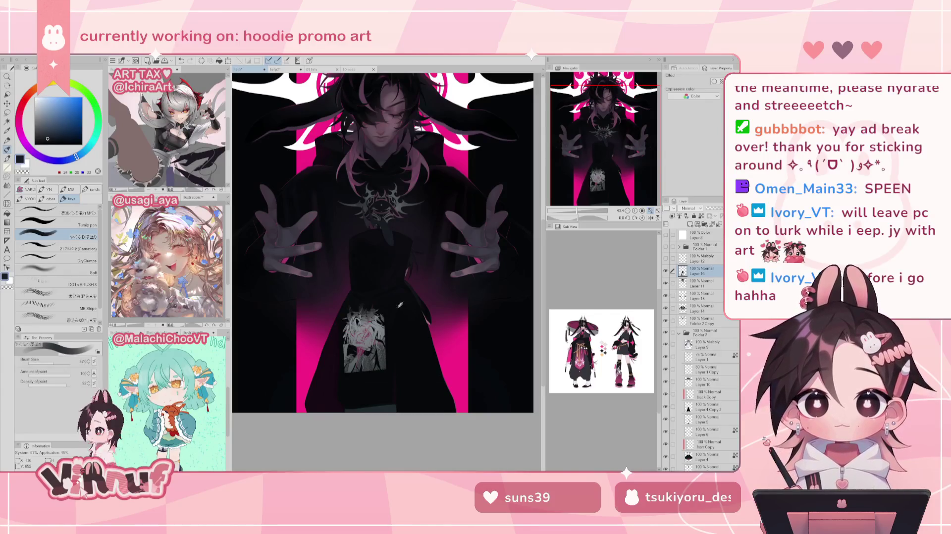
alt+click(359, 294)
mouse_move(360, 295)
mouse_down()
mouse_move(354, 342)
mouse_move(366, 367)
mouse_move(356, 319)
mouse_move(356, 369)
mouse_up()
alt+click(367, 336)
mouse_move(354, 322)
mouse_down()
mouse_move(355, 375)
mouse_move(369, 317)
mouse_move(379, 347)
mouse_move(376, 332)
mouse_move(352, 317)
mouse_move(354, 347)
mouse_move(352, 321)
mouse_move(384, 342)
mouse_up()
alt+click(404, 291)
mouse_move(357, 302)
mouse_down()
mouse_move(385, 338)
mouse_move(367, 356)
mouse_up()
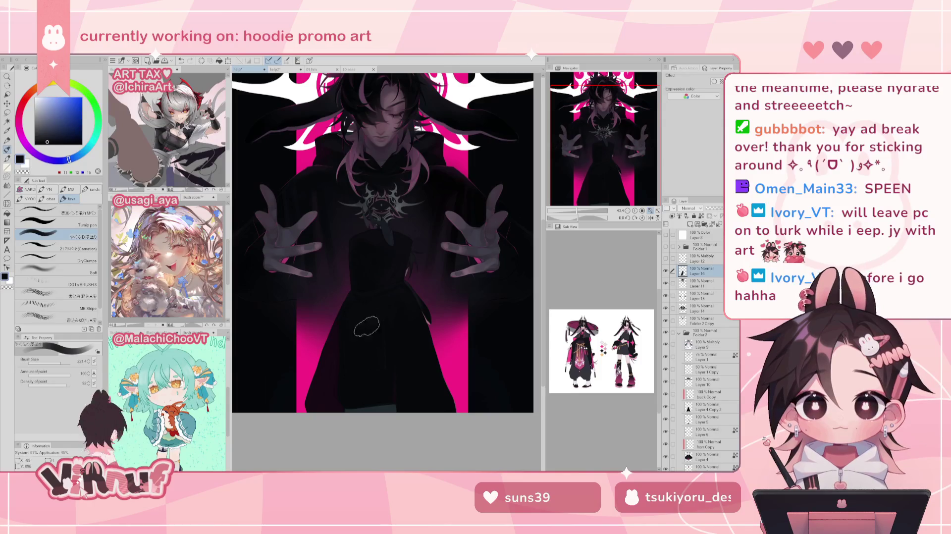
Keep covering the remaining graphic with matching dark tones, shrinking the brush to about 52
drag(361, 322, 366, 376)
alt+click(402, 296)
drag(356, 320, 355, 312)
drag(363, 359, 357, 321)
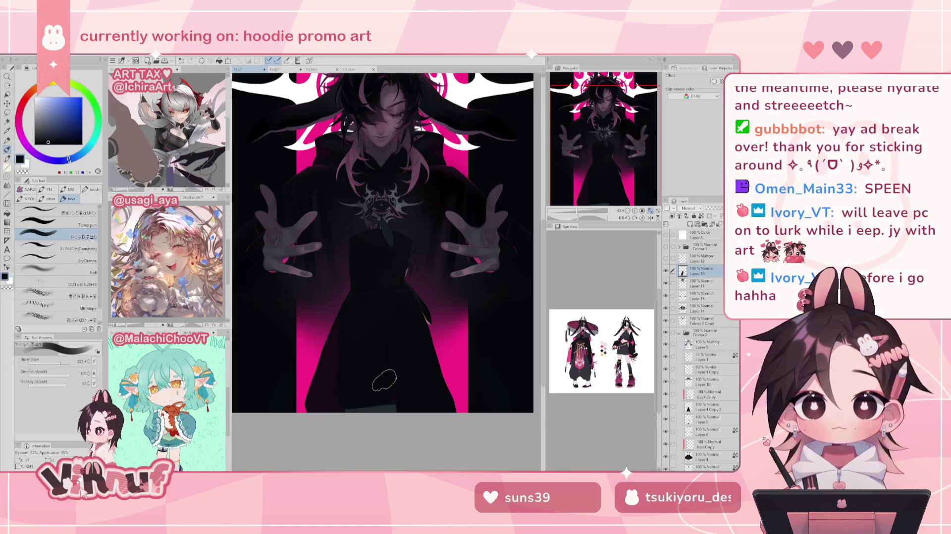
alt+click(357, 354)
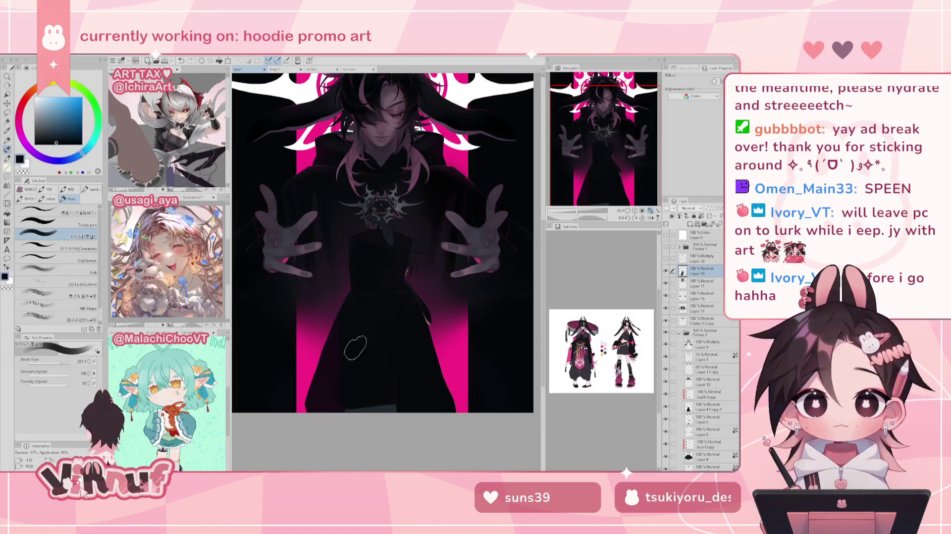
drag(355, 348, 374, 345)
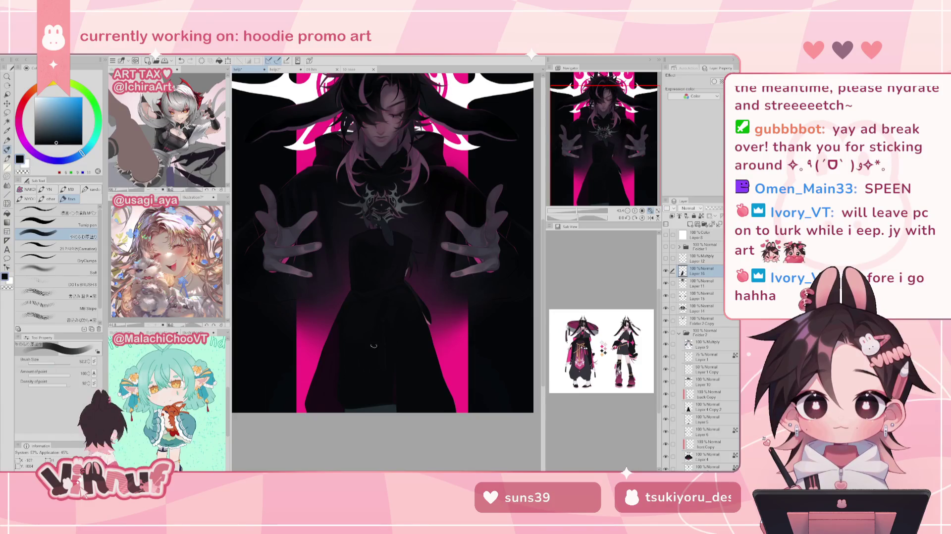
Sample bluish and purple-tinted darks, settling on a dark teal paint colour
alt+click(389, 296)
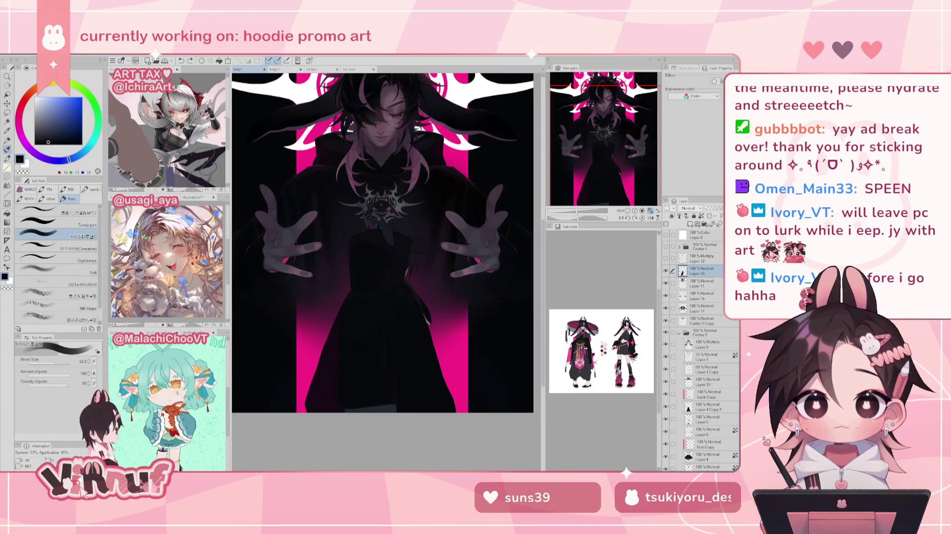
alt+click(354, 296)
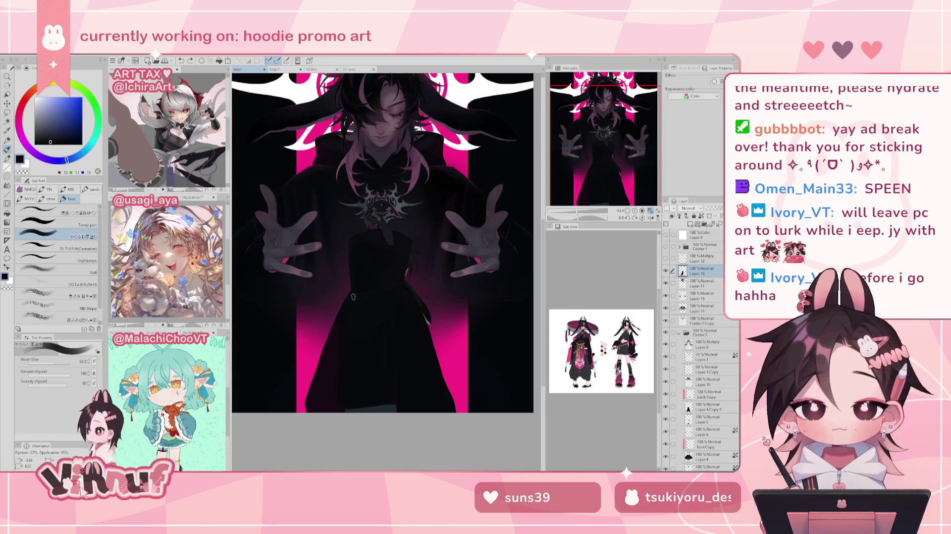
alt+click(380, 276)
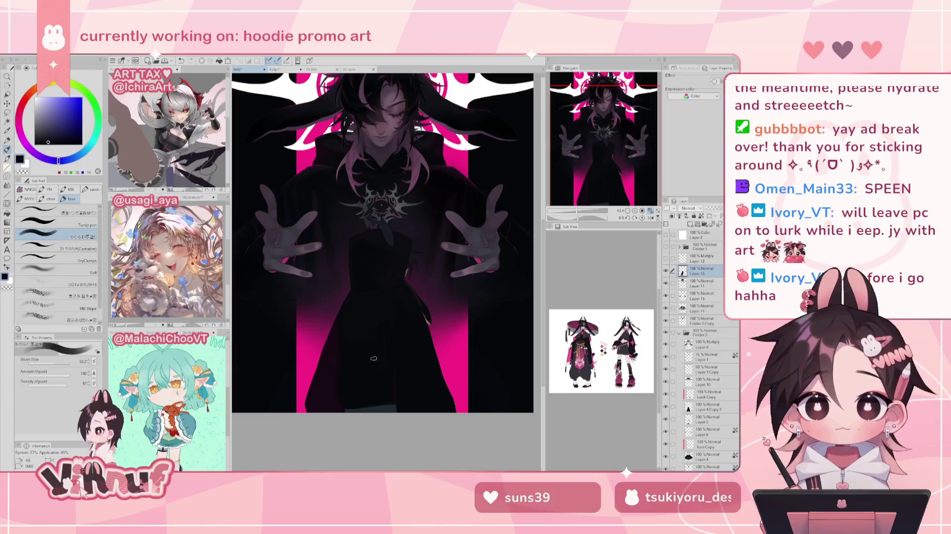
alt+click(382, 353)
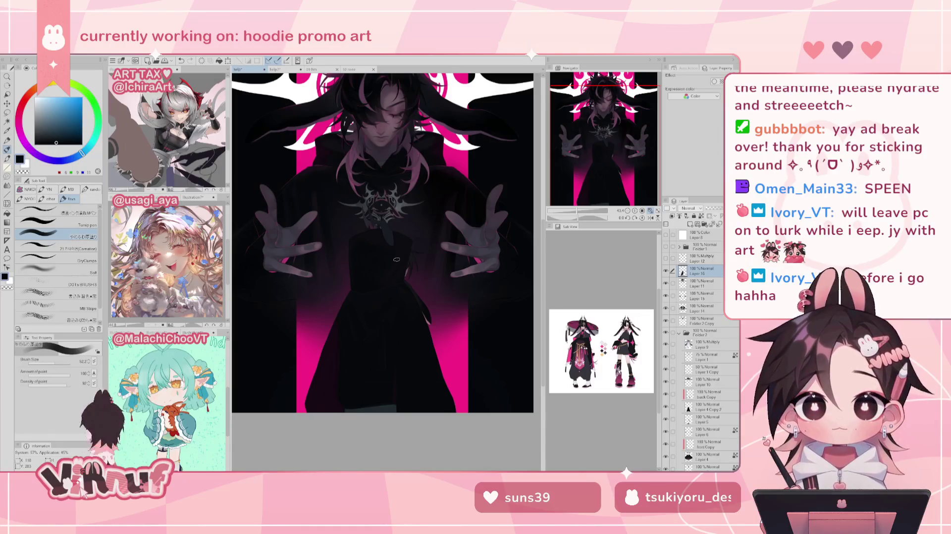
Zoom in on the face and choose a mauve-pink paint colour
mouse_move(601, 149)
mouse_down()
mouse_move(604, 140)
mouse_move(599, 145)
mouse_up()
drag(576, 212, 580, 212)
drag(614, 138, 603, 98)
alt+click(303, 299)
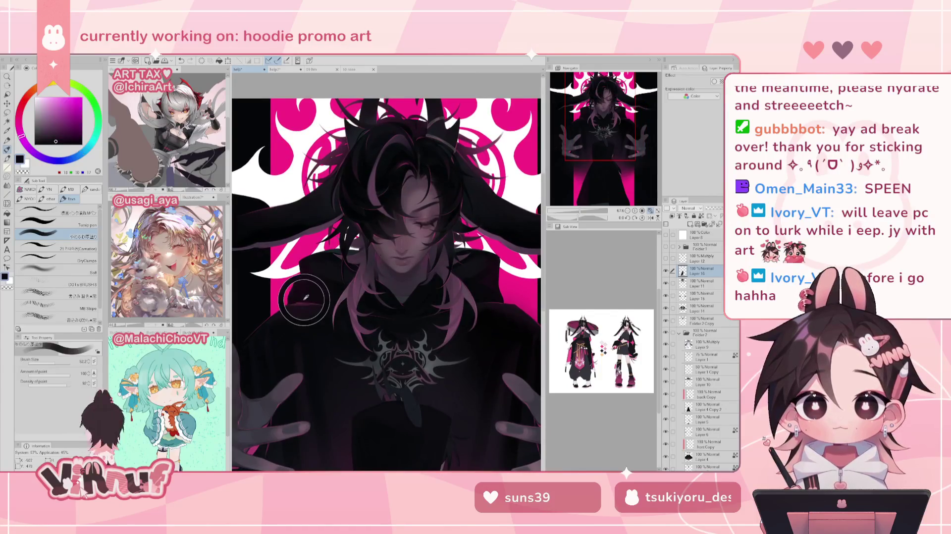
alt+click(358, 226)
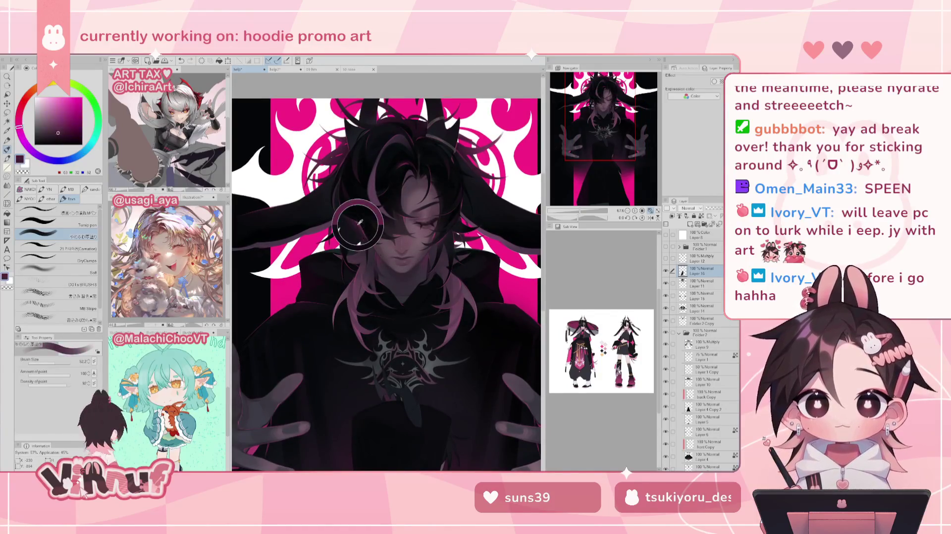
click(64, 112)
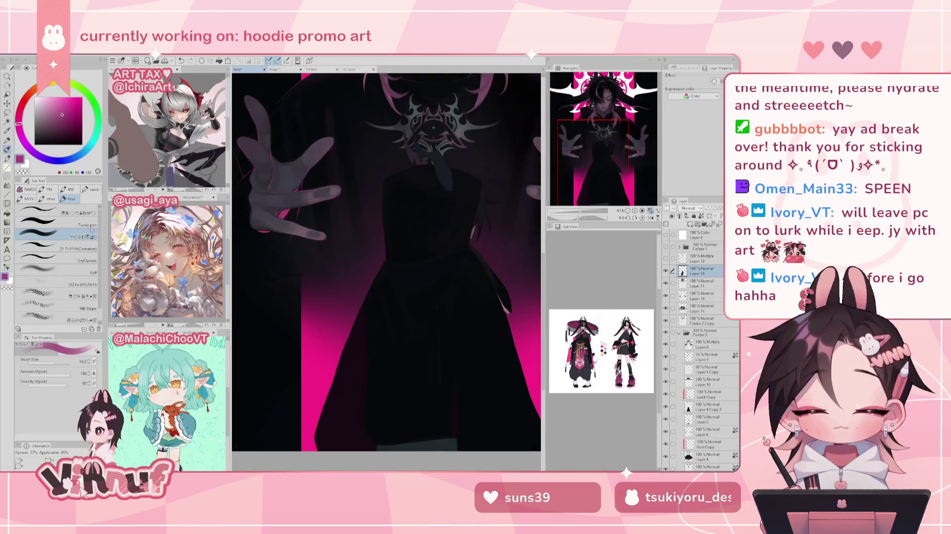
Switch to the Carnation brush and undo a faint trial stroke on the hoodie
click(83, 247)
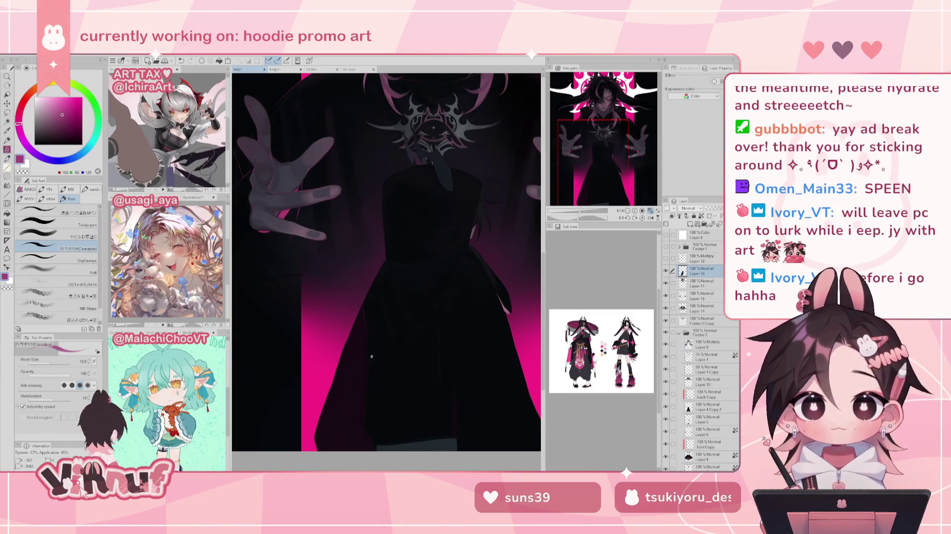
key(ctrl+z)
key(ctrl+z)
drag(364, 312, 367, 327)
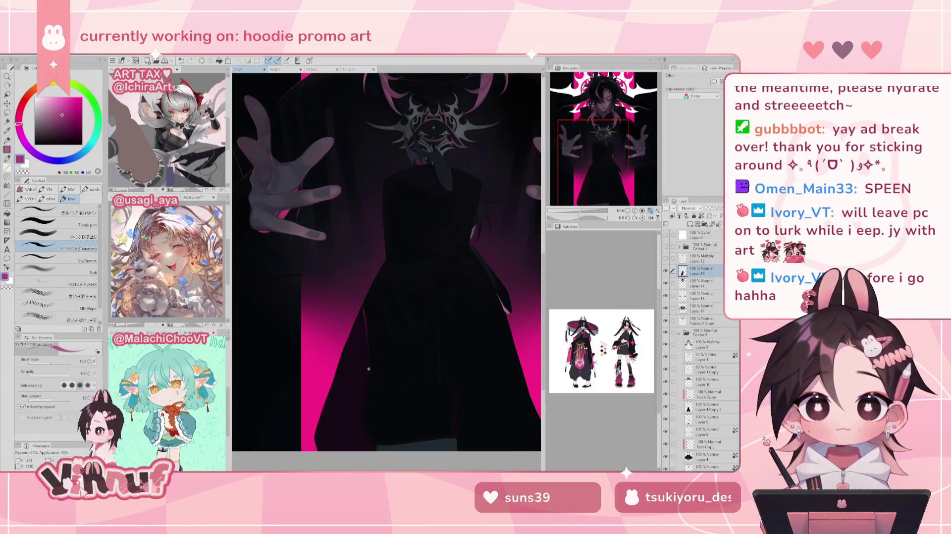
drag(369, 368, 272, 279)
key(ctrl+z)
Try several short light strokes on the hoodie and undo them all, leaving it unchanged
drag(275, 320, 274, 249)
key(ctrl+z)
key(ctrl+z)
key(ctrl+z)
drag(274, 289, 274, 255)
mouse_move(270, 332)
mouse_down()
mouse_move(270, 306)
mouse_move(277, 342)
mouse_up()
key(ctrl+z)
key(ctrl+z)
key(ctrl+z)
key(ctrl+z)
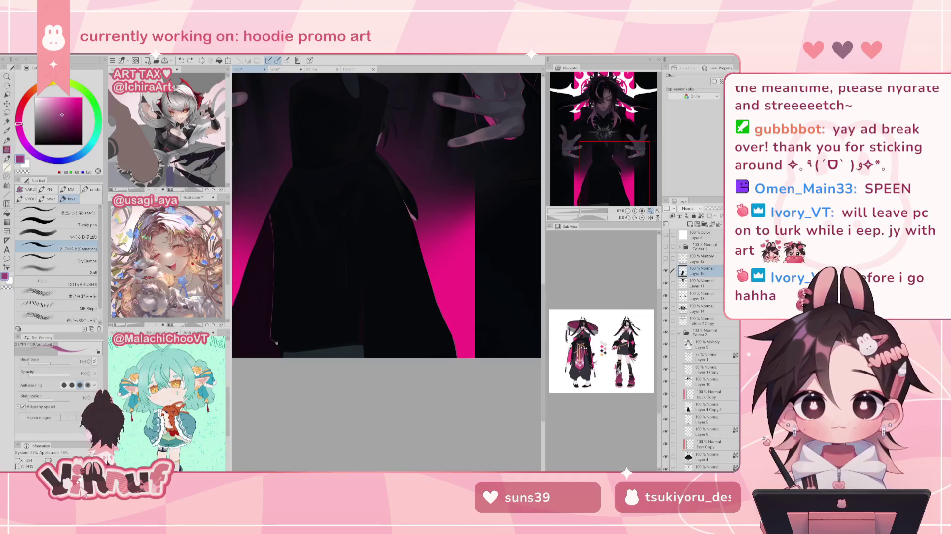
key(ctrl+z)
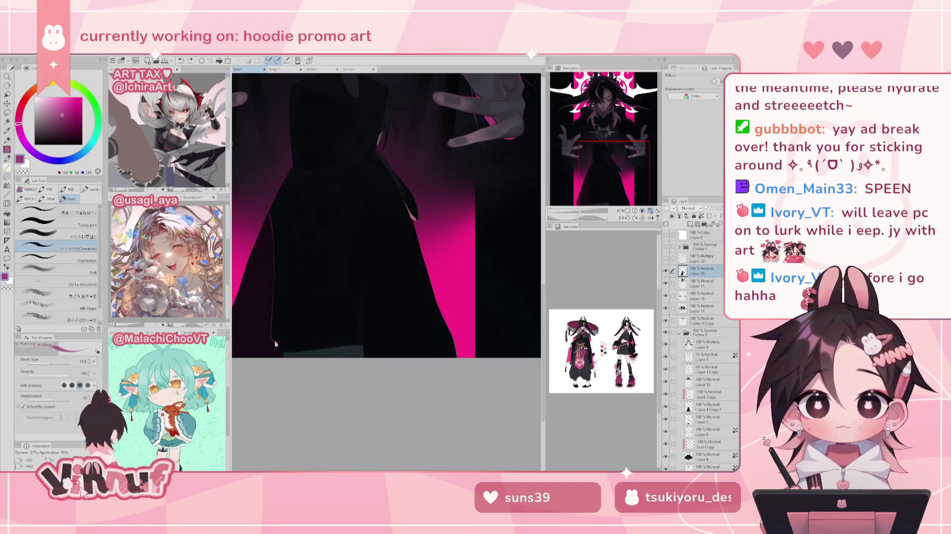
key(ctrl+z)
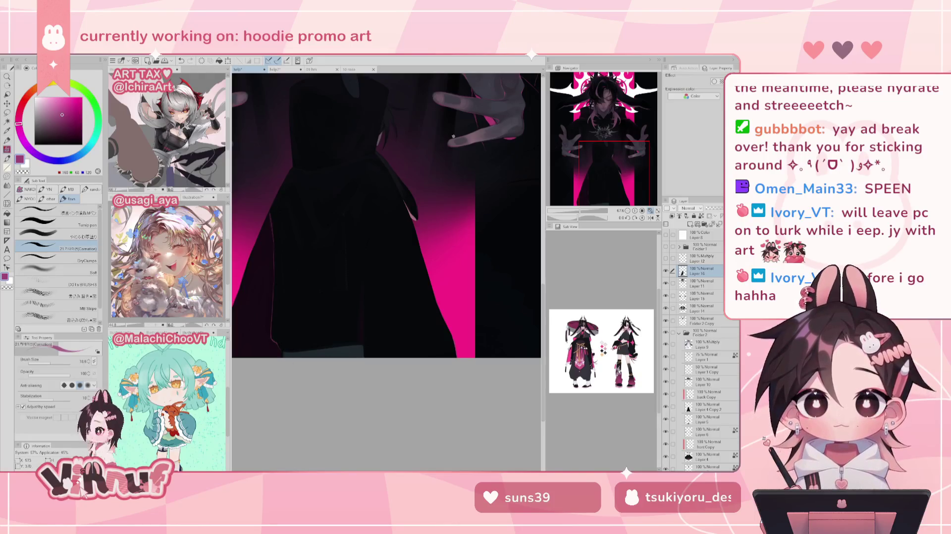
drag(617, 180, 607, 168)
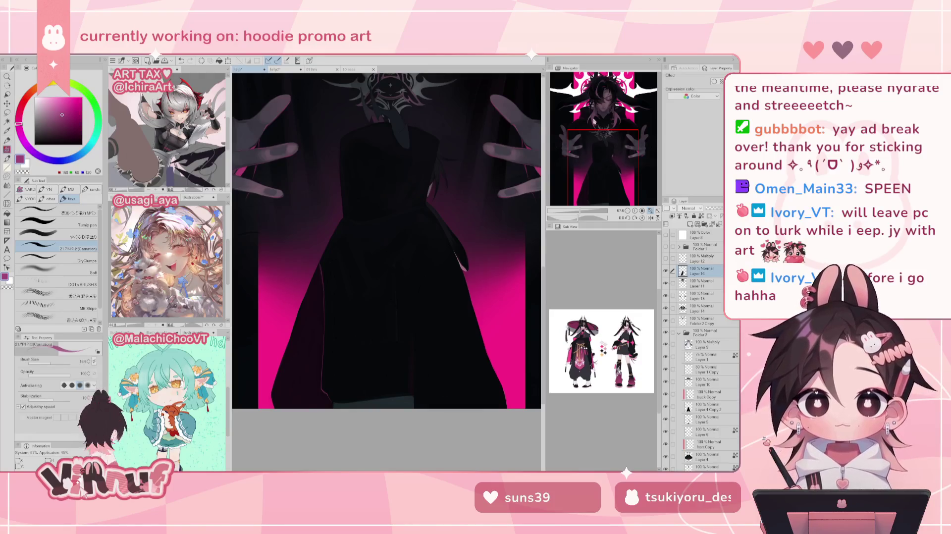
key(ctrl+z)
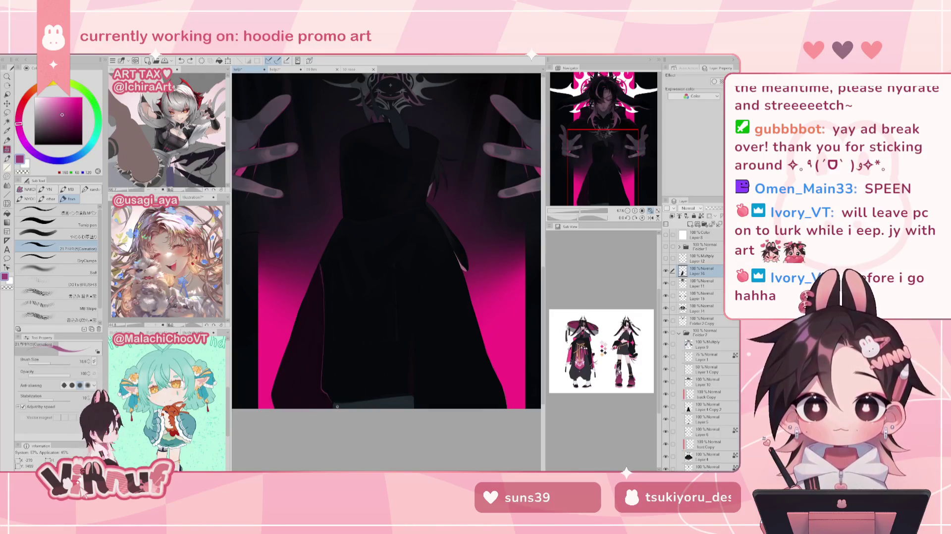
Sample dark navy and purple from the hoodie shadow, then pick a brighter magenta-purple
alt+click(337, 406)
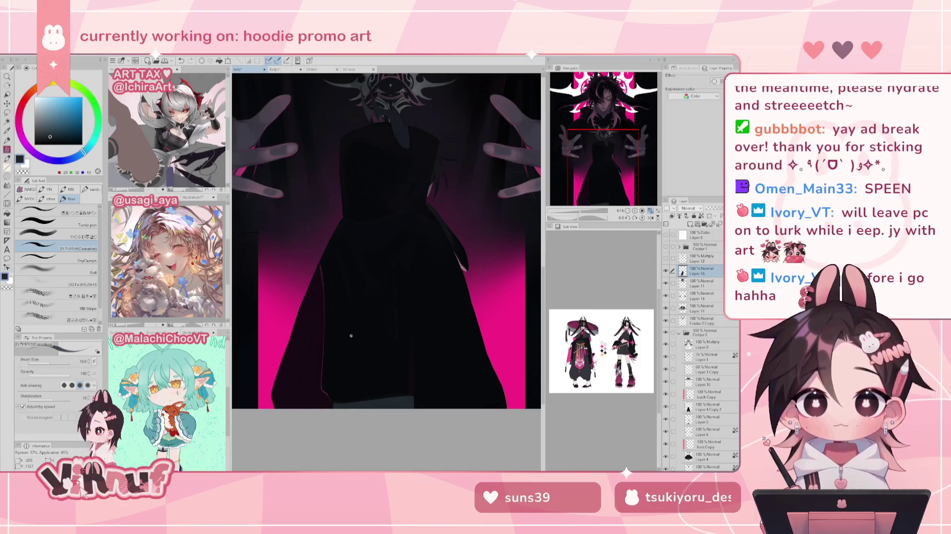
alt+click(325, 390)
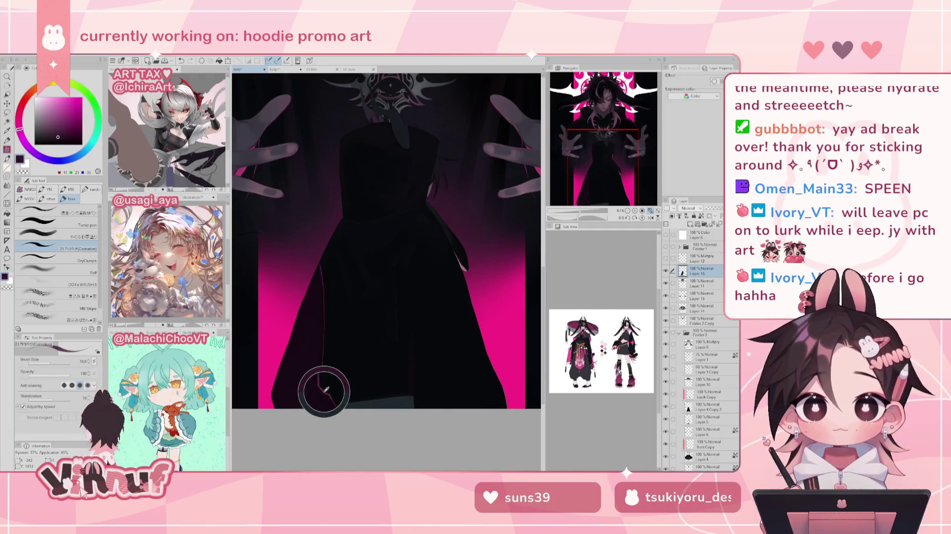
click(63, 111)
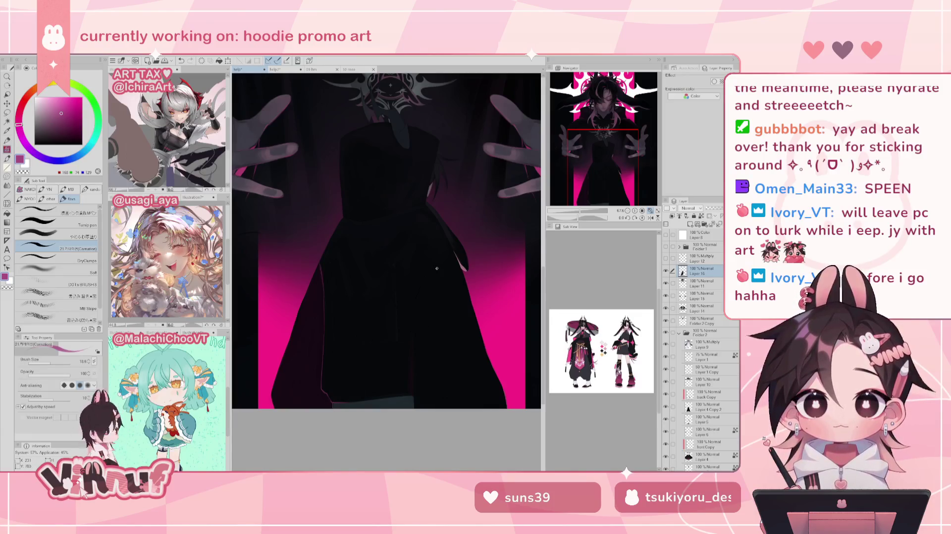
Mirror the canvas to check the drawing, darken the drawing colour slightly, and zoom out
key(h)
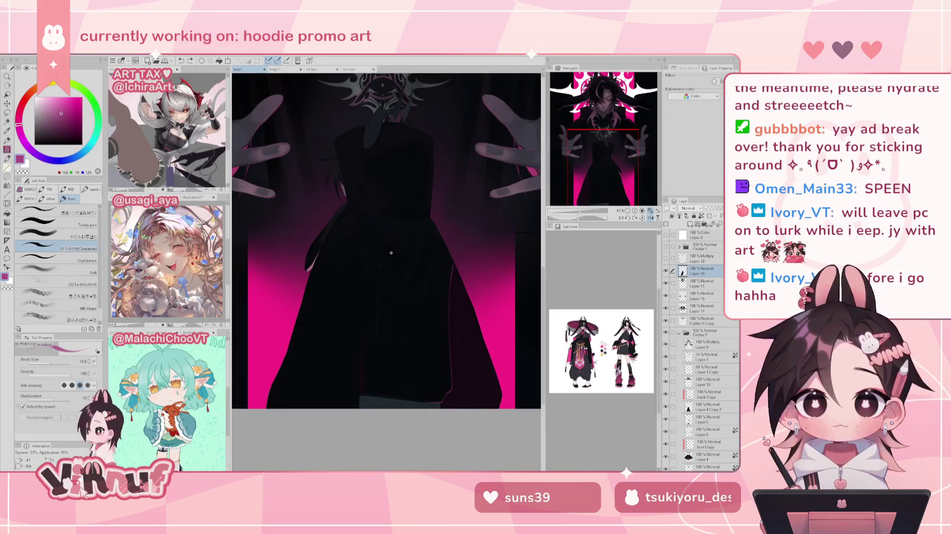
key(h)
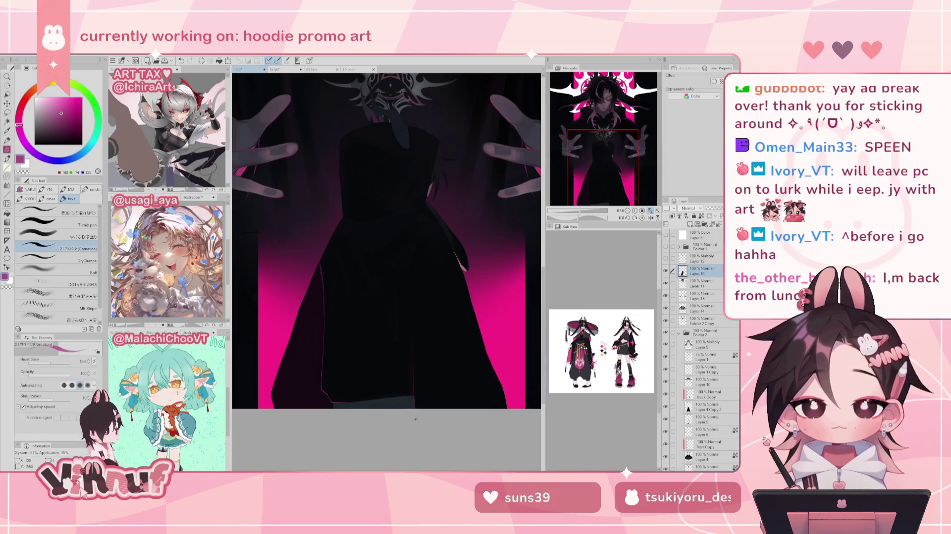
key(h)
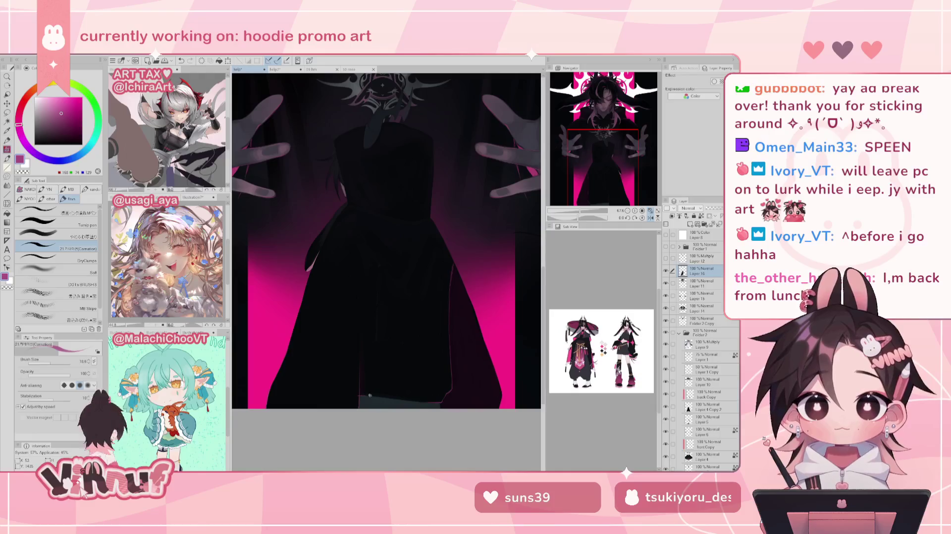
click(64, 116)
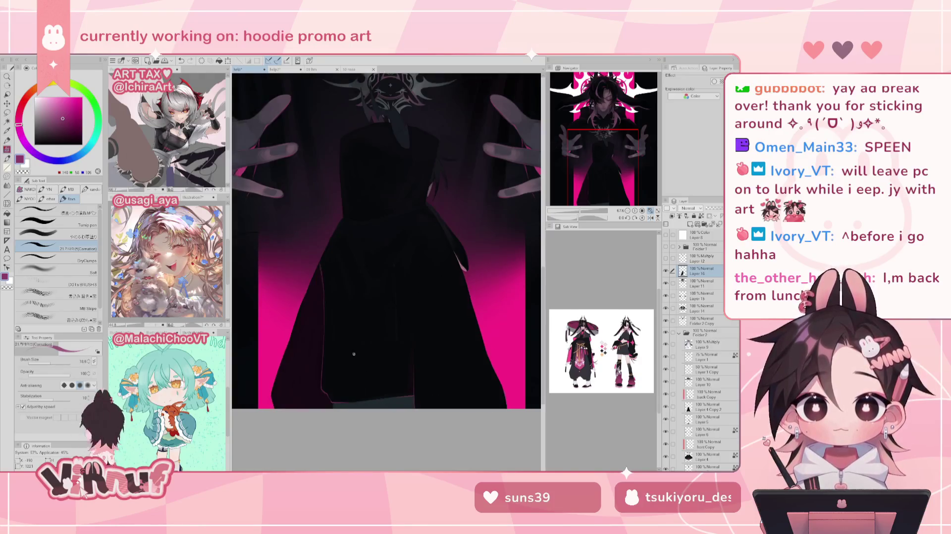
drag(594, 213, 585, 214)
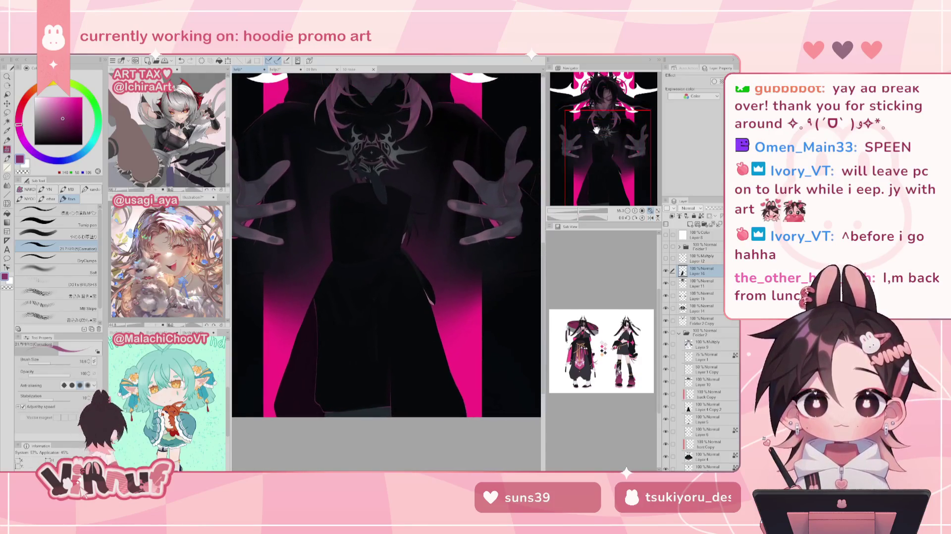
Paint thin light drawstring strokes below the chest emblem, redrawing misplaced ones
drag(429, 308, 397, 326)
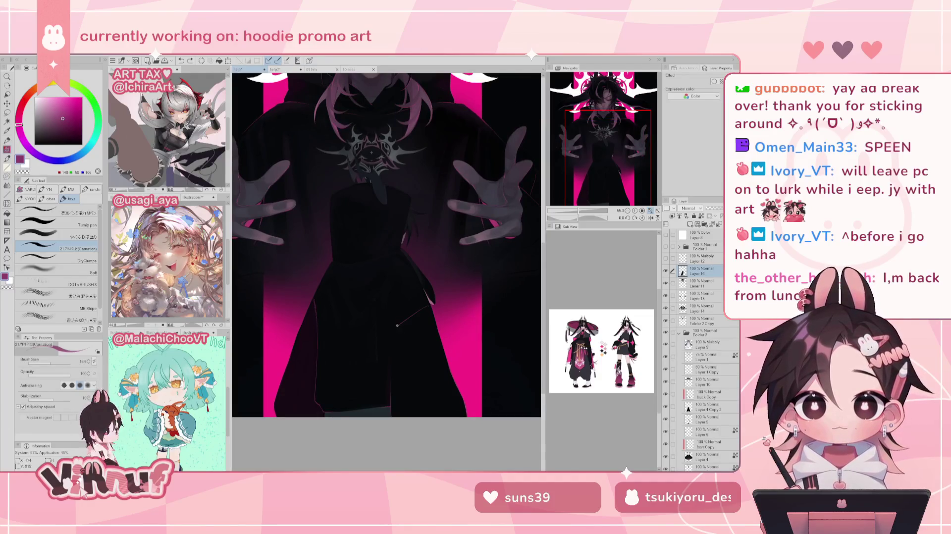
key(ctrl+z)
drag(434, 296, 395, 335)
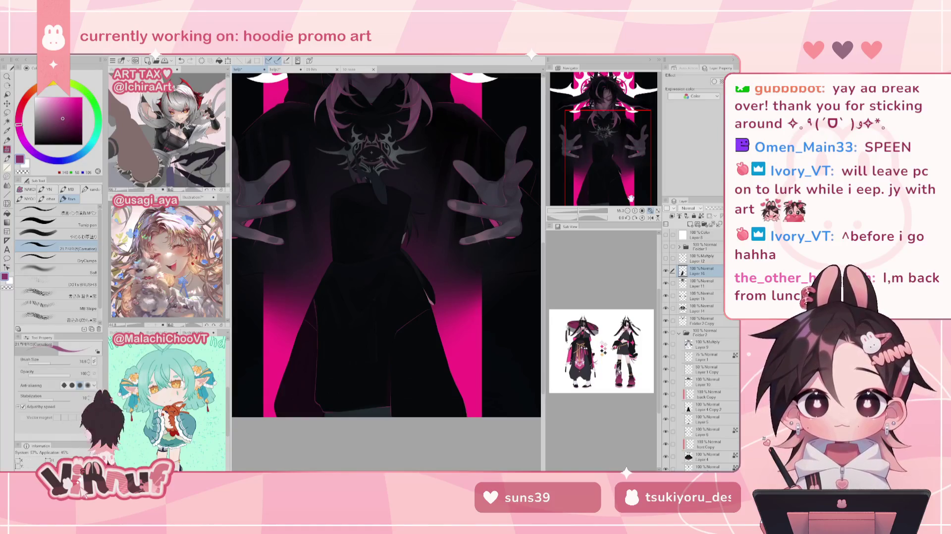
drag(624, 167, 624, 163)
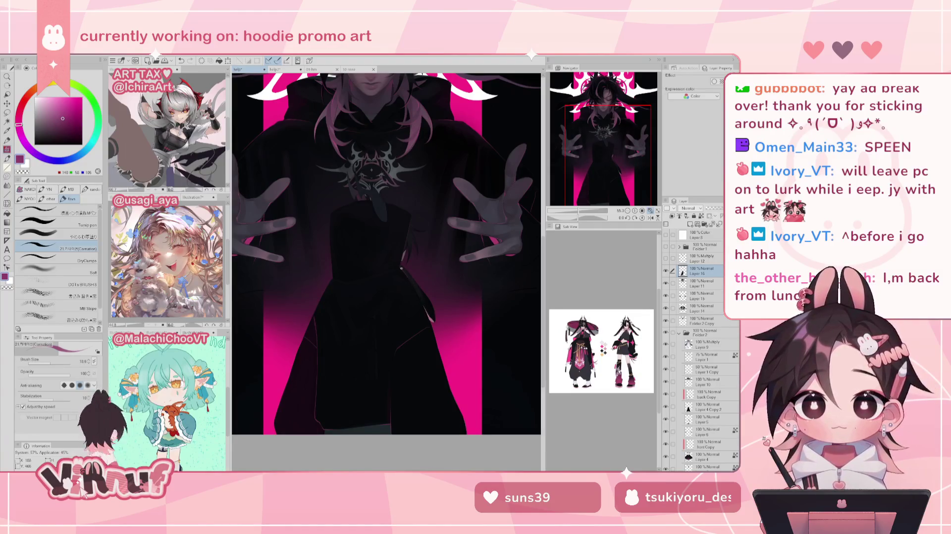
key(ctrl+z)
drag(412, 284, 415, 289)
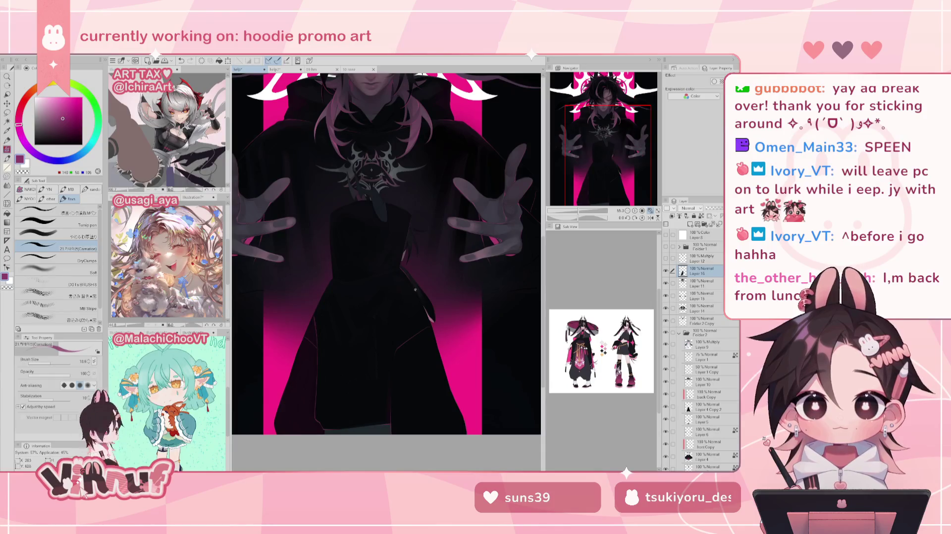
Toggle the last drawstring stroke with undo/redo to compare, then undo two strokes
key(ctrl+z)
key(ctrl+y)
key(ctrl+z)
key(ctrl+y)
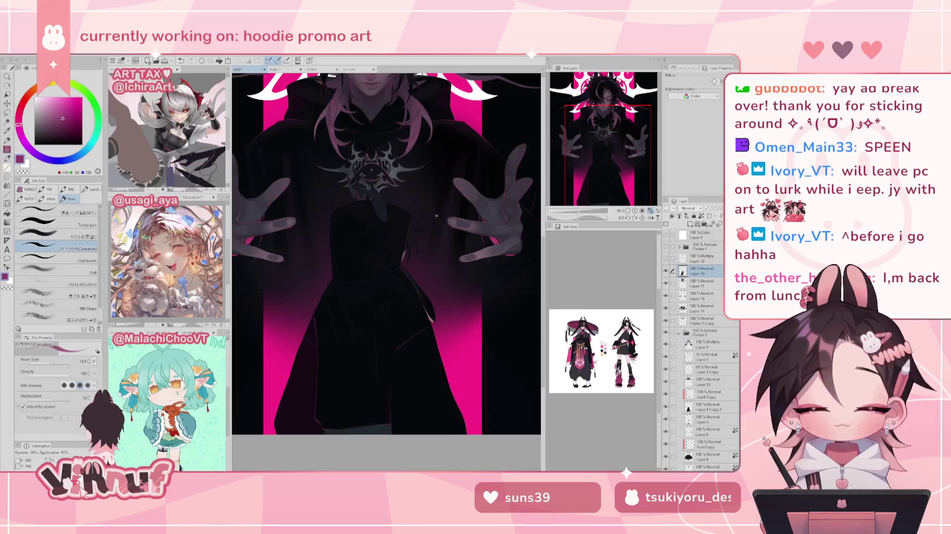
key(ctrl+z)
key(ctrl+y)
key(ctrl+z)
key(ctrl+y)
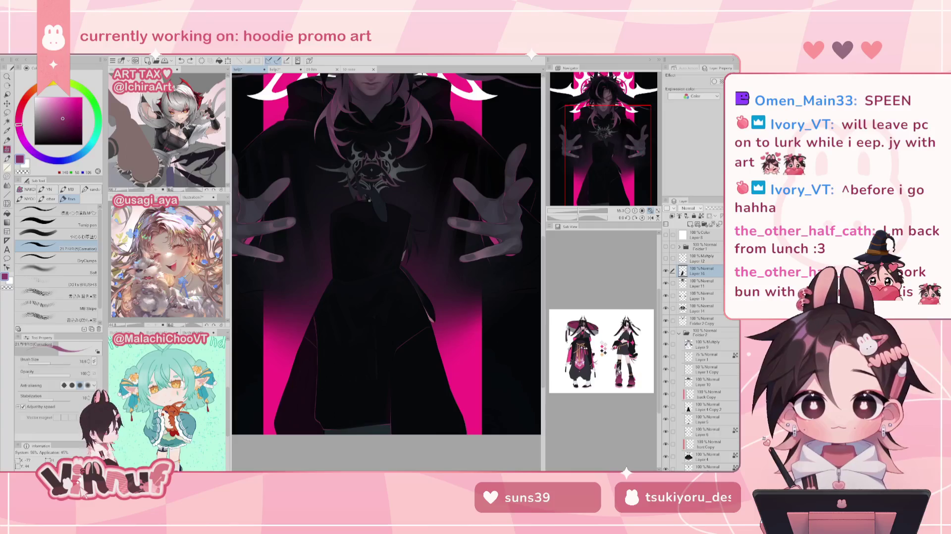
key(ctrl+z)
key(ctrl+y)
key(ctrl+z)
key(ctrl+y)
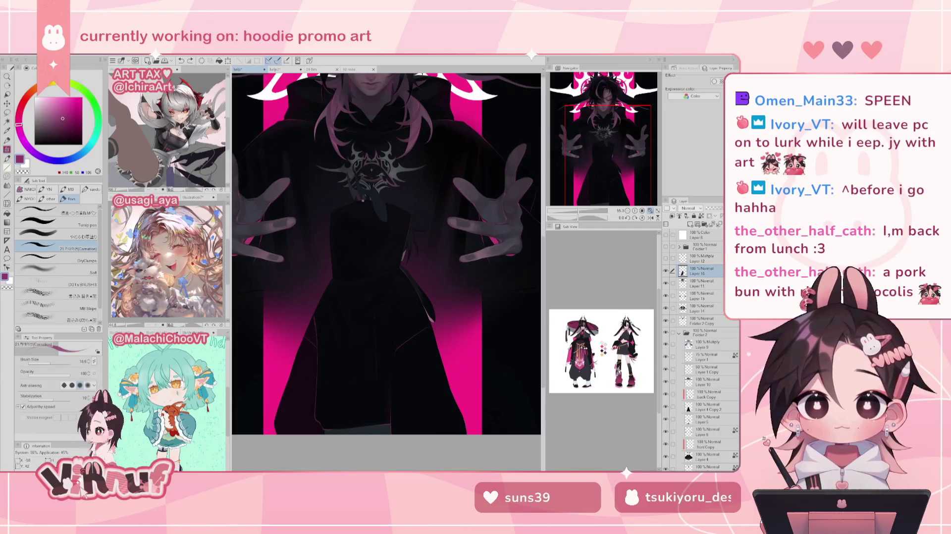
key(ctrl+z)
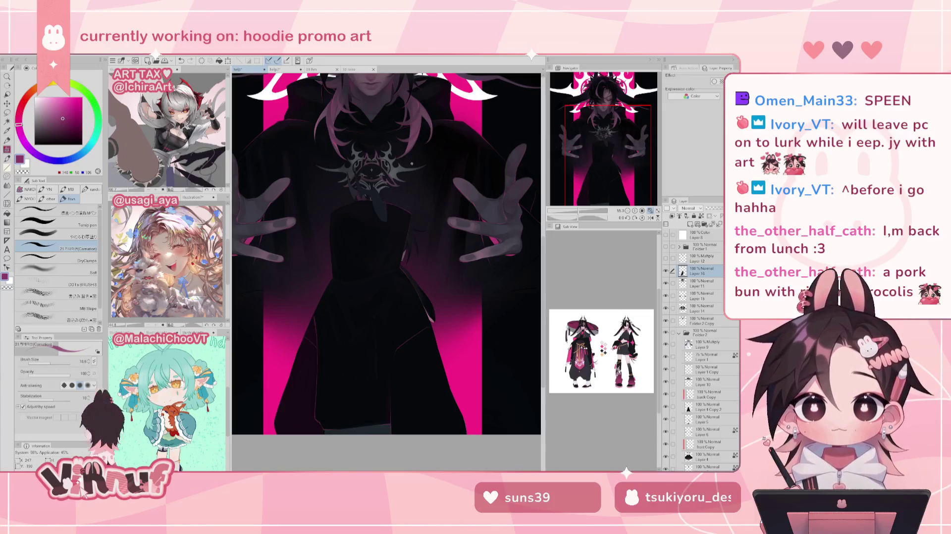
key(ctrl+z)
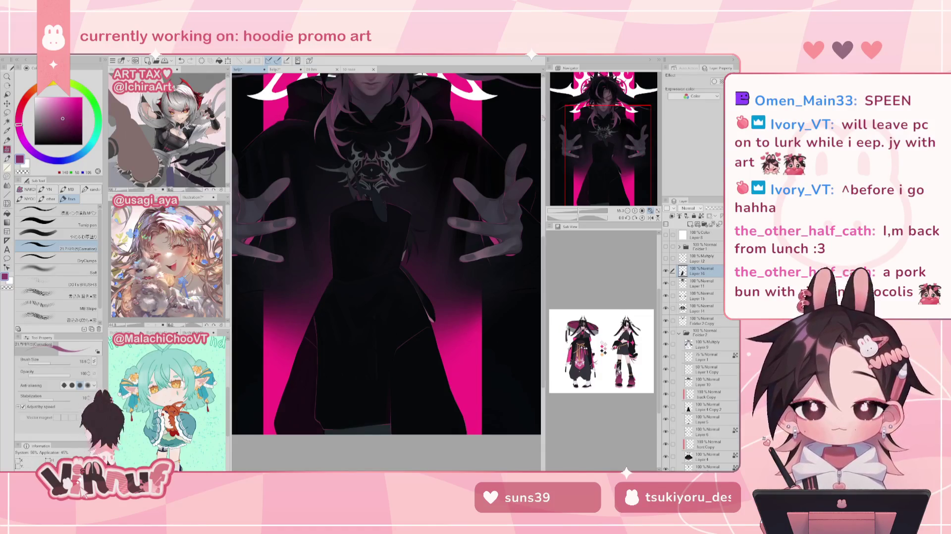
drag(542, 118, 549, 161)
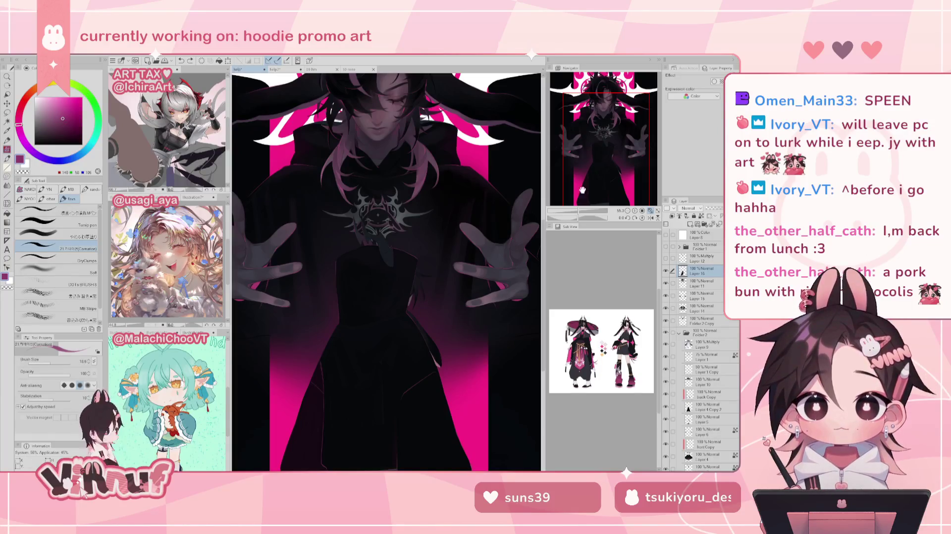
drag(580, 211, 587, 212)
scroll(404, 178, up, 2)
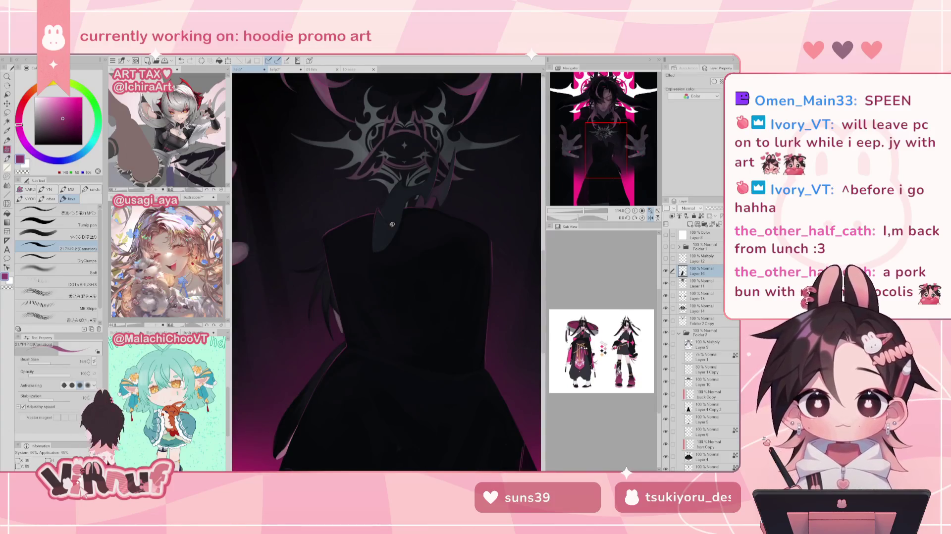
key(-)
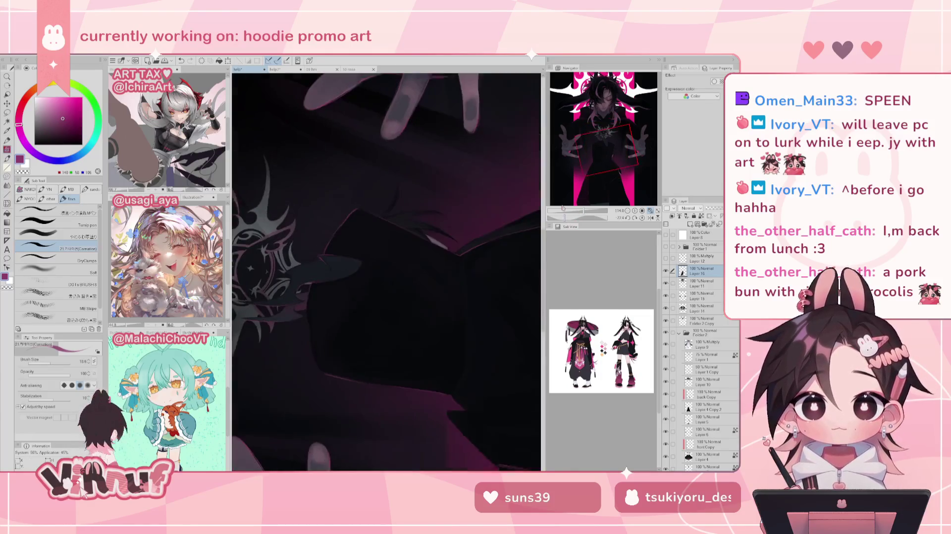
drag(309, 253, 310, 294)
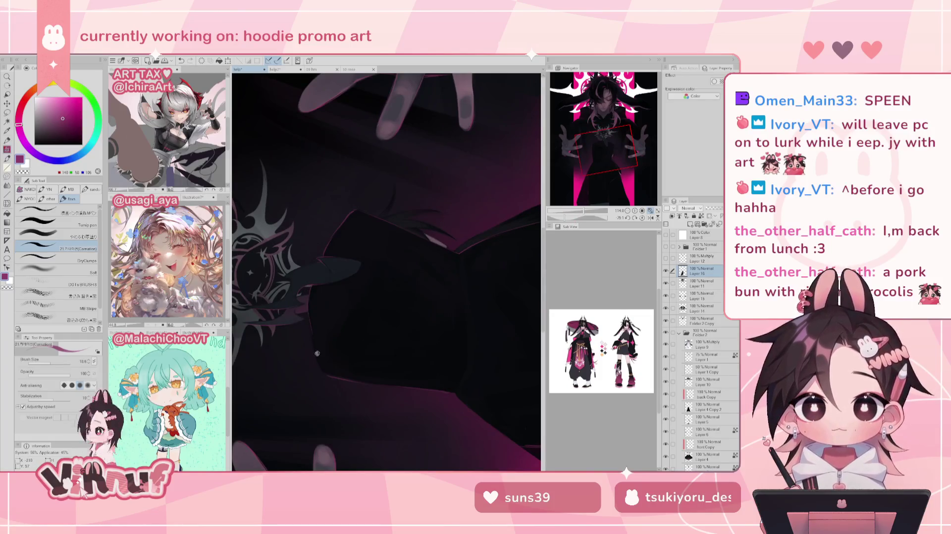
click(642, 218)
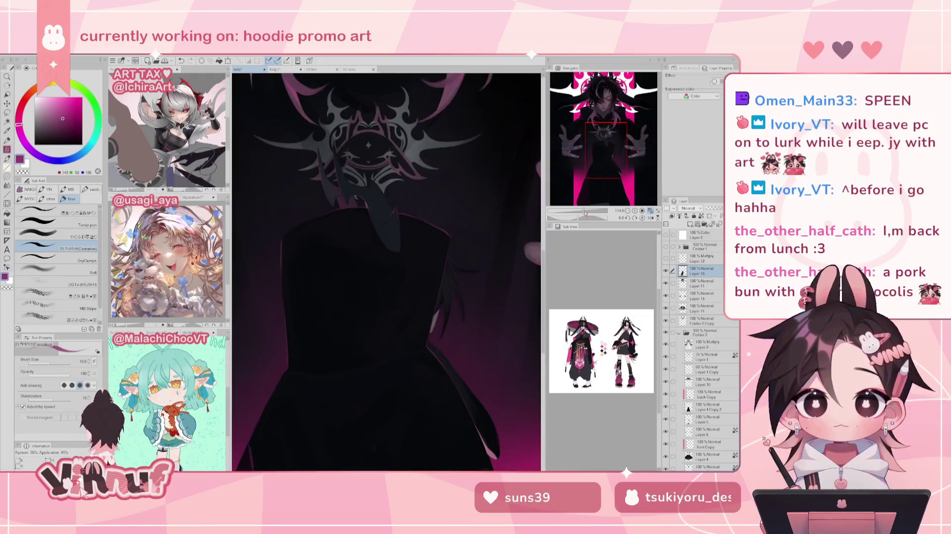
drag(594, 211, 578, 213)
scroll(588, 165, up, 2)
scroll(588, 165, up, 1)
scroll(588, 165, up, 1)
scroll(573, 199, up, 2)
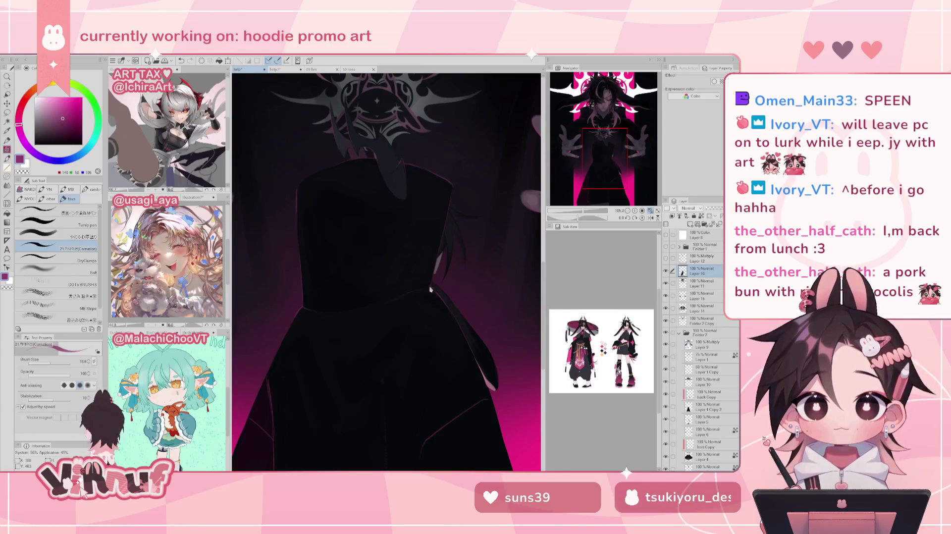
scroll(584, 211, down, 5)
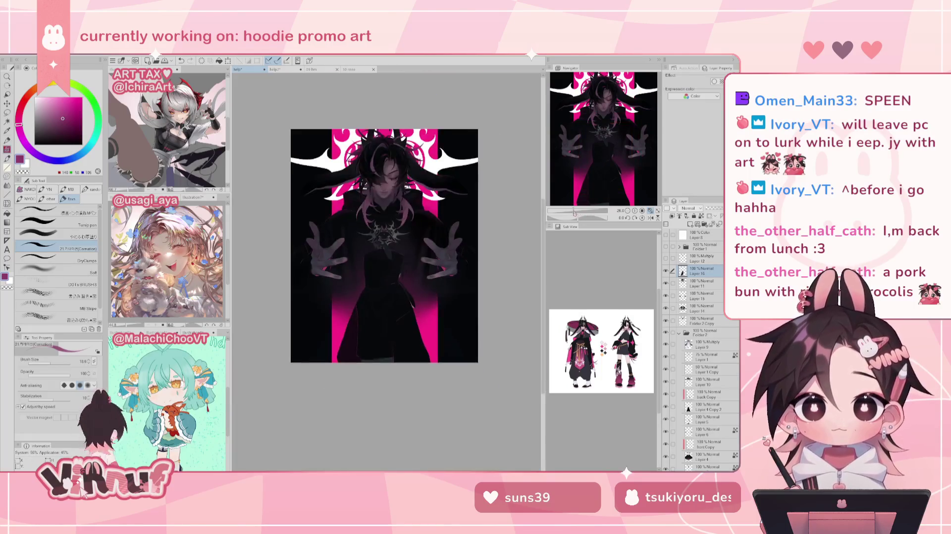
Navigate around the head and lower body, picking a dark navy paint colour
scroll(585, 196, up, 2)
scroll(585, 192, up, 1)
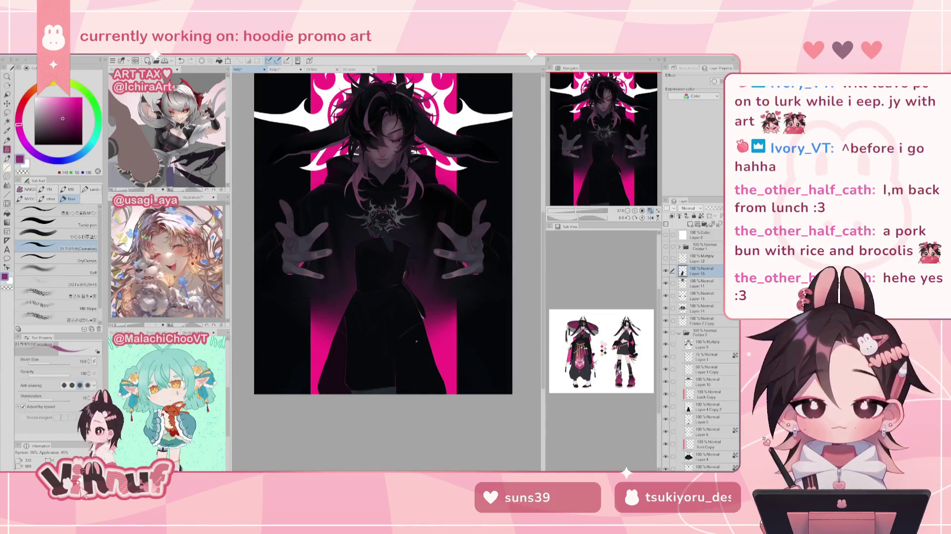
scroll(578, 212, up, 1)
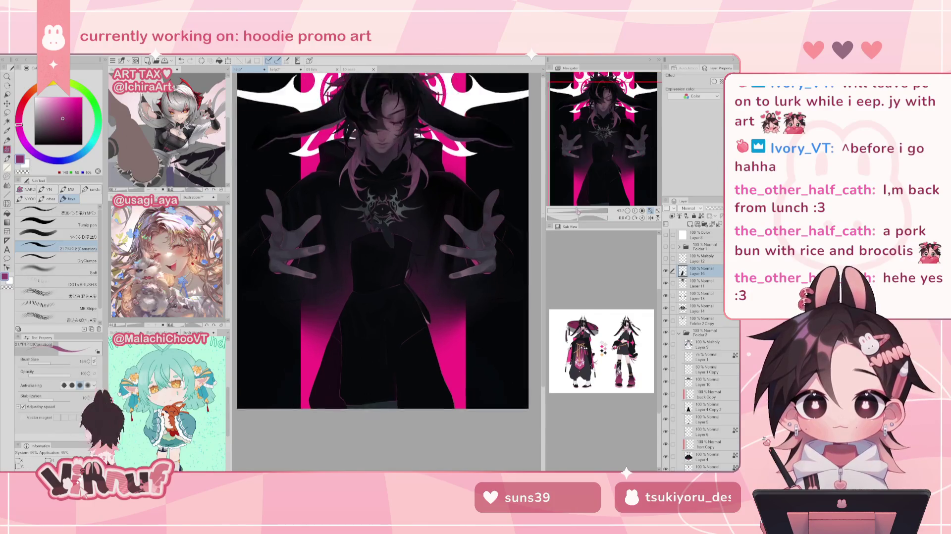
scroll(579, 211, up, 1)
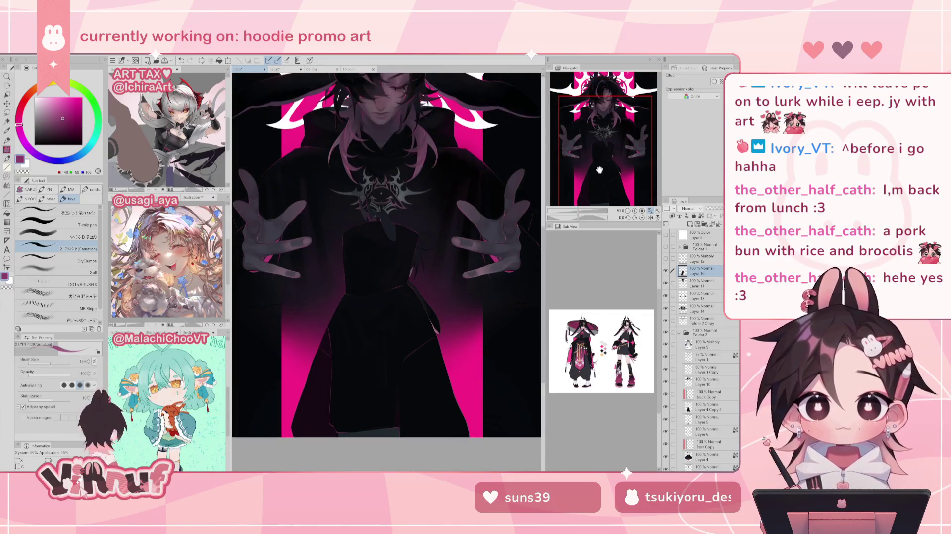
drag(588, 194, 611, 176)
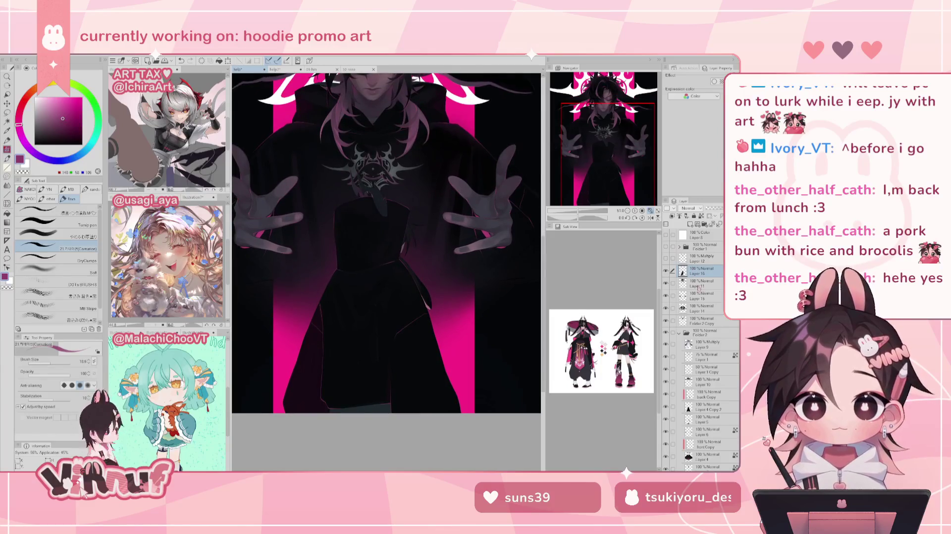
drag(388, 195, 381, 213)
alt+click(381, 213)
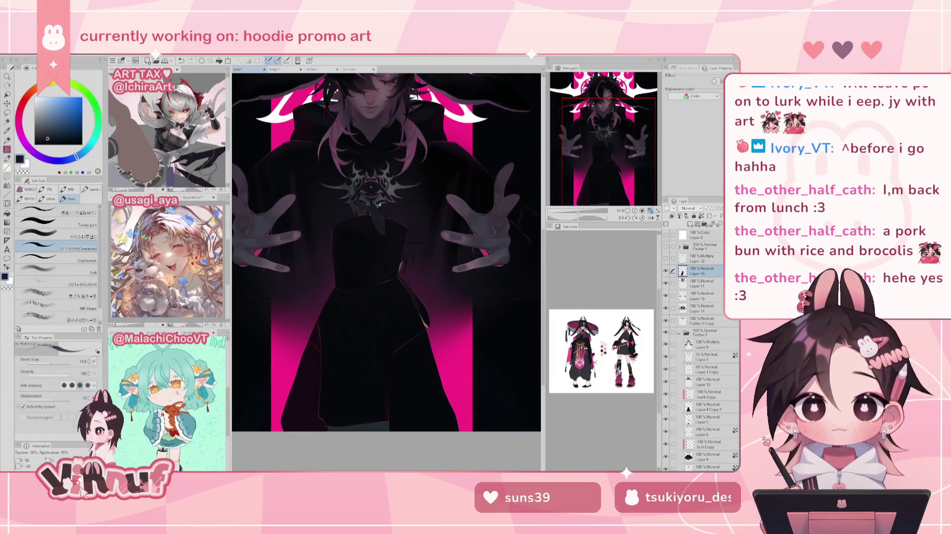
drag(349, 432, 348, 341)
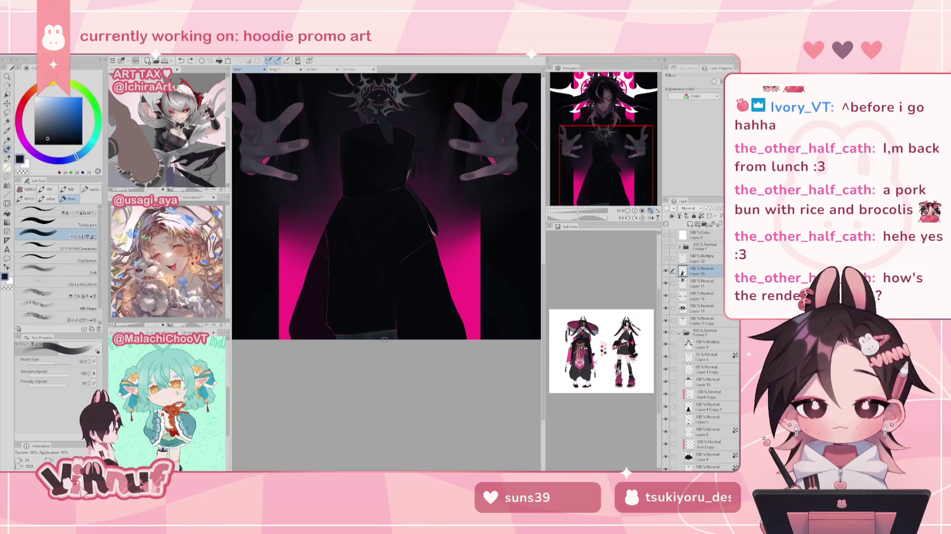
Fit the whole hoodie artwork in the window
click(651, 211)
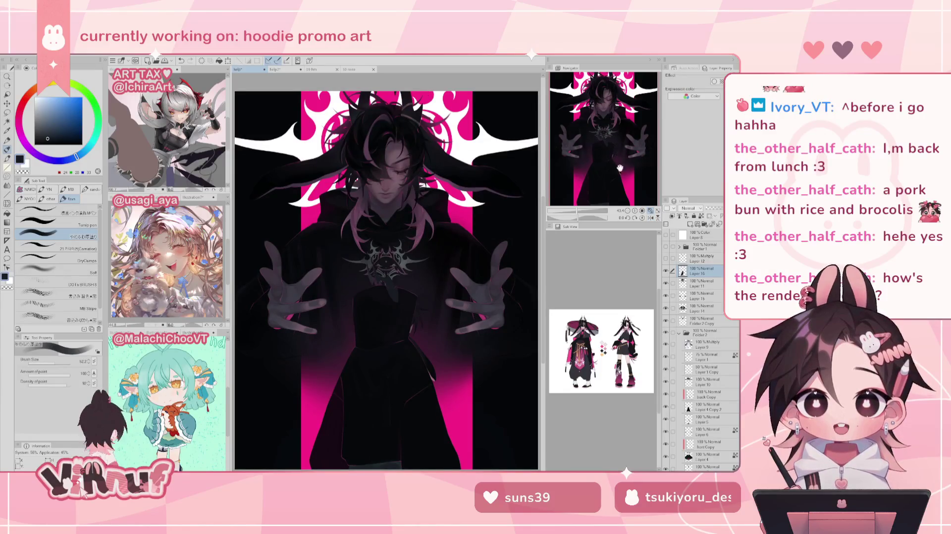
drag(581, 212, 578, 212)
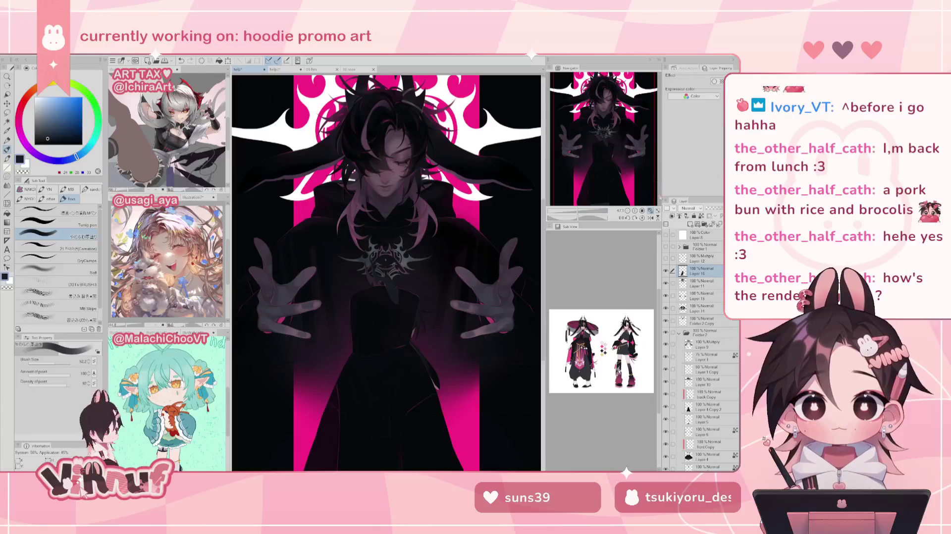
click(650, 211)
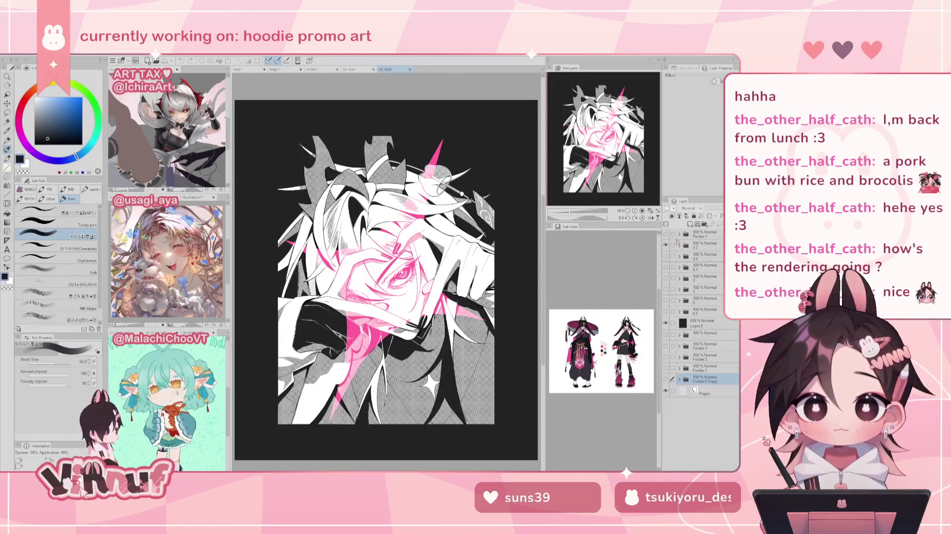
Select the rose artwork's layer folder, then cycle document tabs back to the hoodie illustration
click(696, 248)
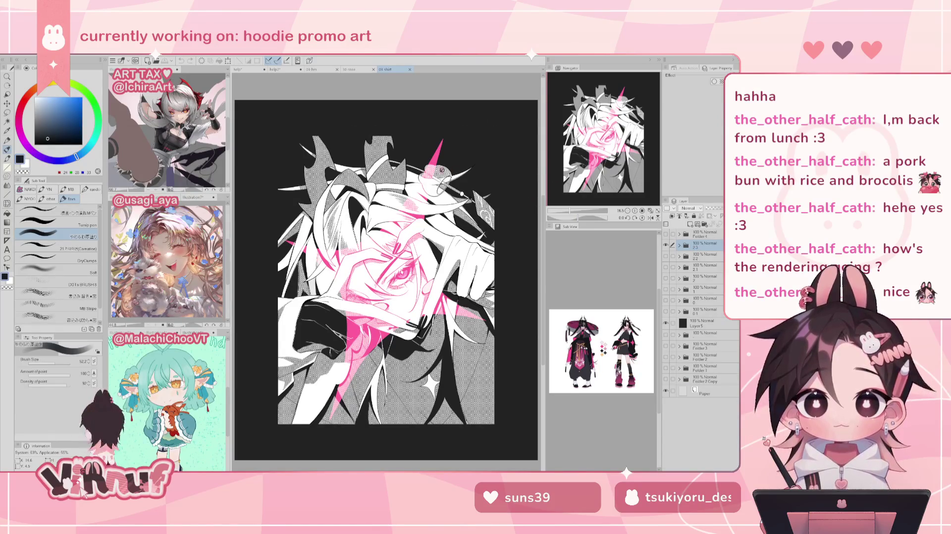
click(410, 70)
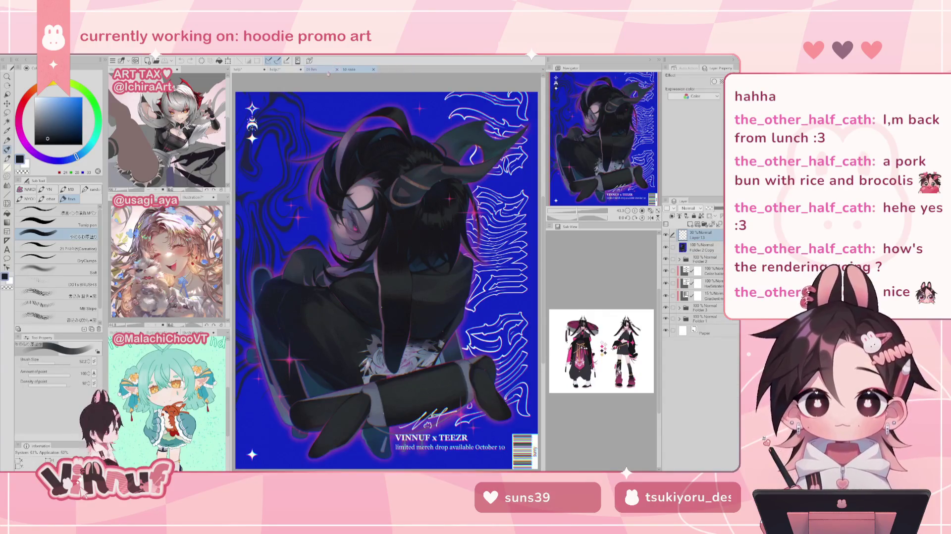
click(249, 69)
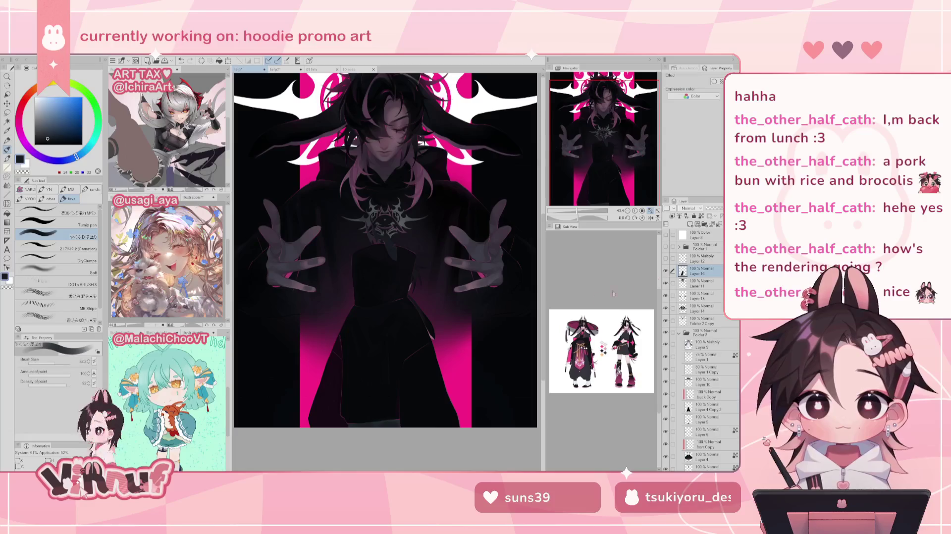
key(ctrl+v)
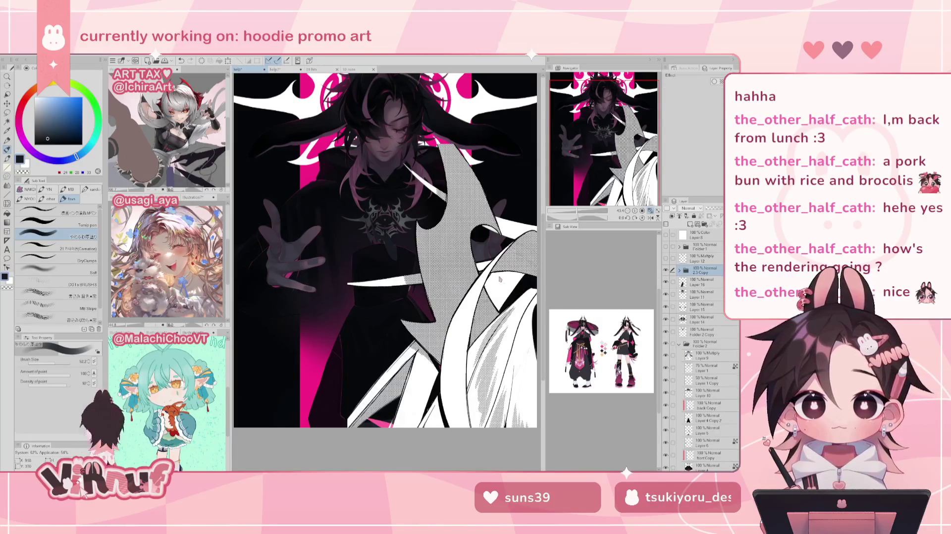
key(ctrl+t)
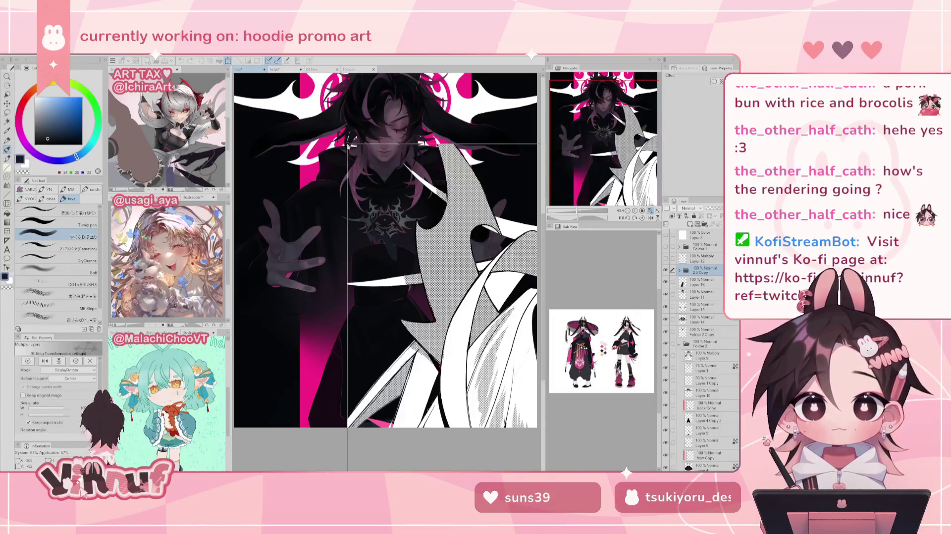
drag(347, 145, 409, 246)
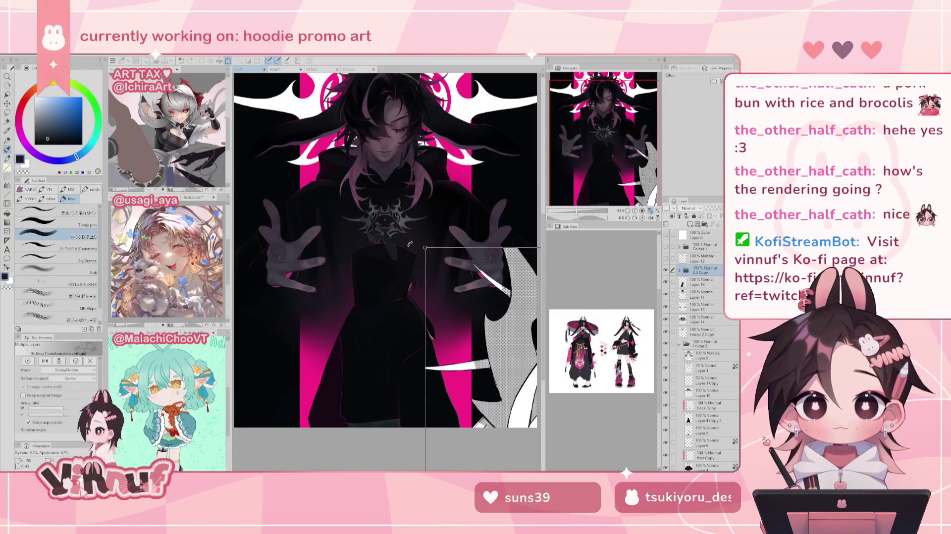
mouse_move(409, 244)
mouse_down()
mouse_move(279, 146)
mouse_move(262, 148)
mouse_move(361, 282)
mouse_up()
drag(428, 342, 367, 316)
drag(425, 237, 380, 303)
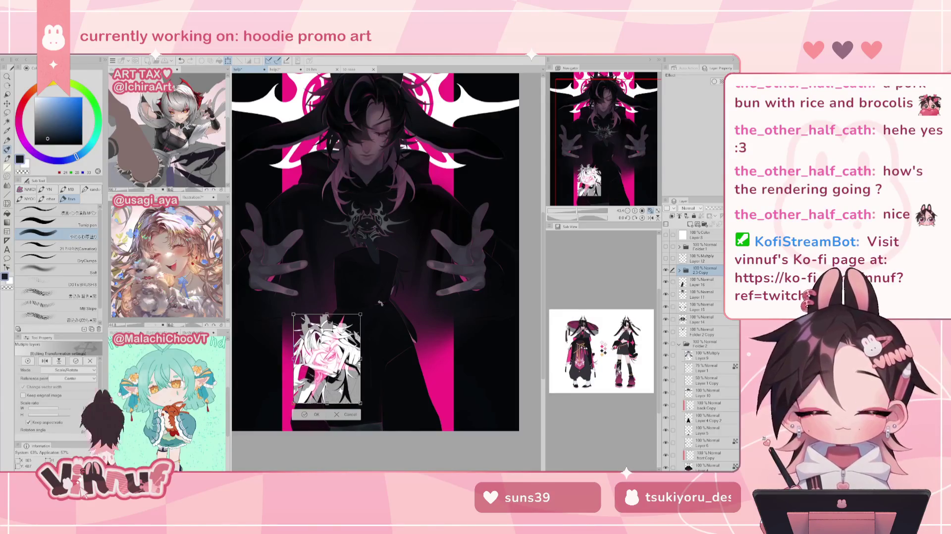
drag(370, 335, 403, 335)
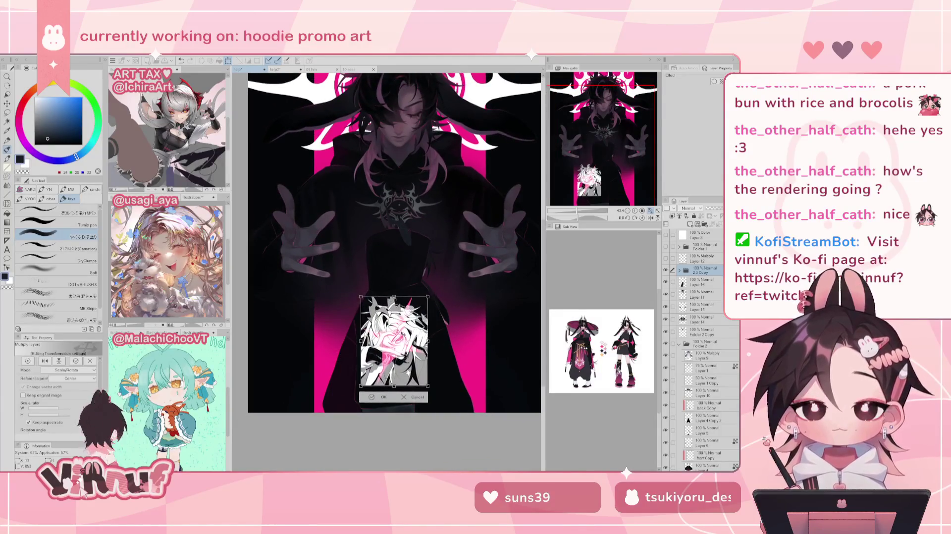
mouse_move(428, 297)
mouse_down()
mouse_move(415, 313)
mouse_move(424, 302)
mouse_up()
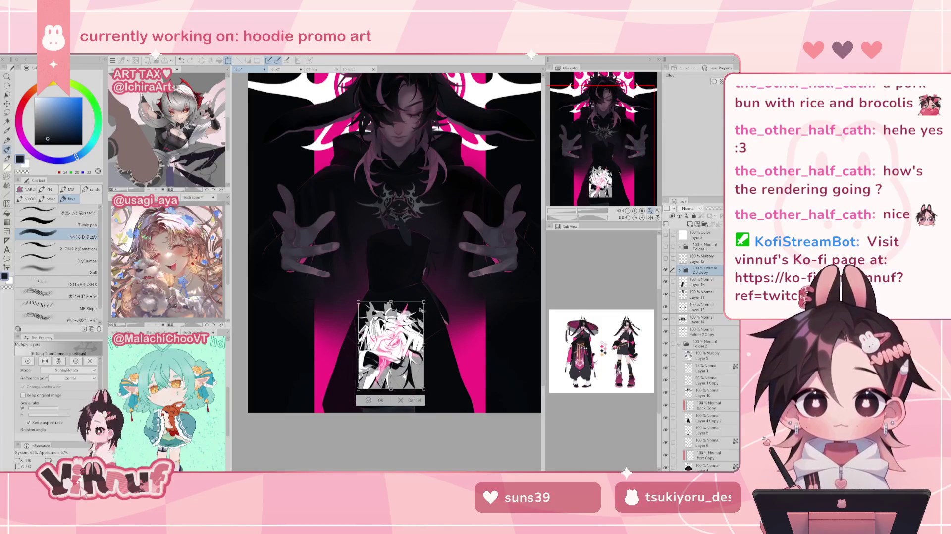
drag(421, 310, 419, 306)
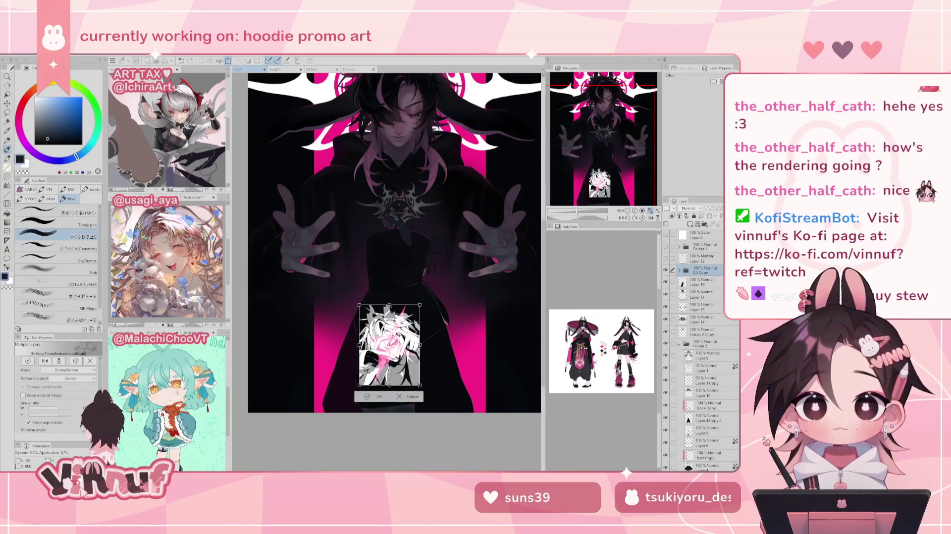
drag(420, 345, 411, 342)
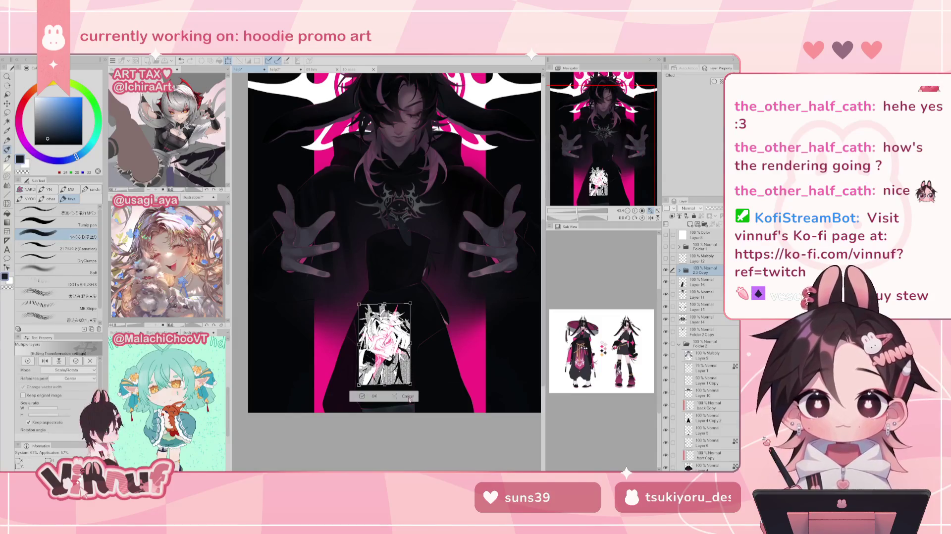
click(409, 397)
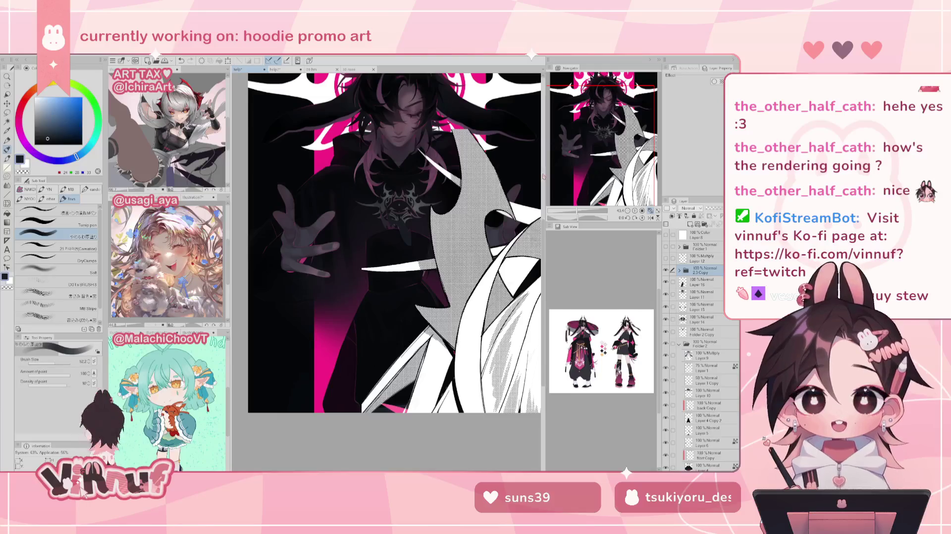
key(ctrl+t)
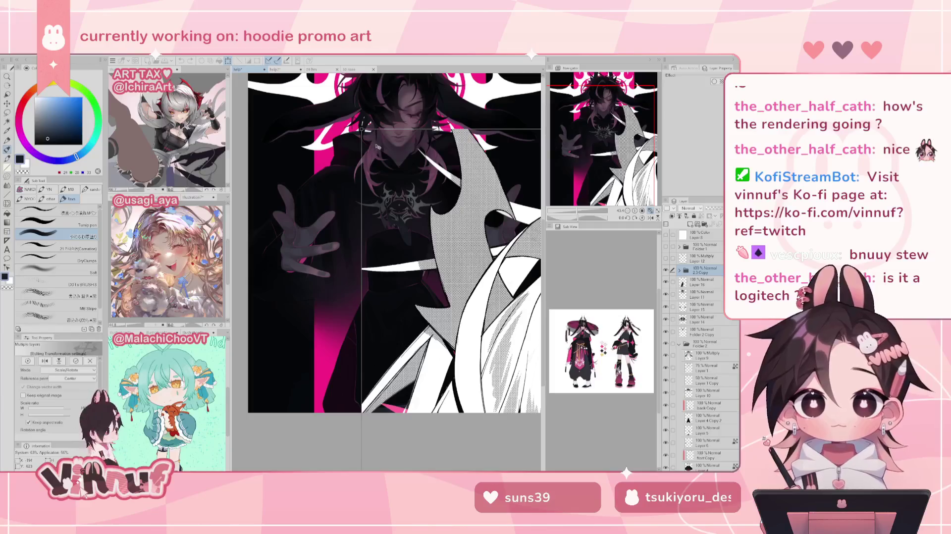
drag(375, 148, 510, 147)
mouse_move(481, 284)
mouse_down()
mouse_move(491, 356)
mouse_move(354, 210)
mouse_up()
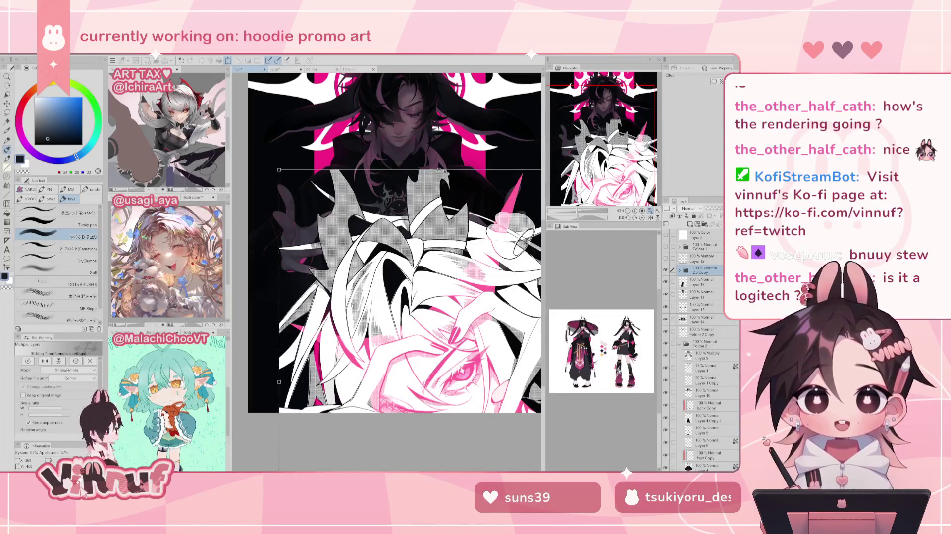
drag(353, 209, 376, 291)
drag(451, 362, 423, 215)
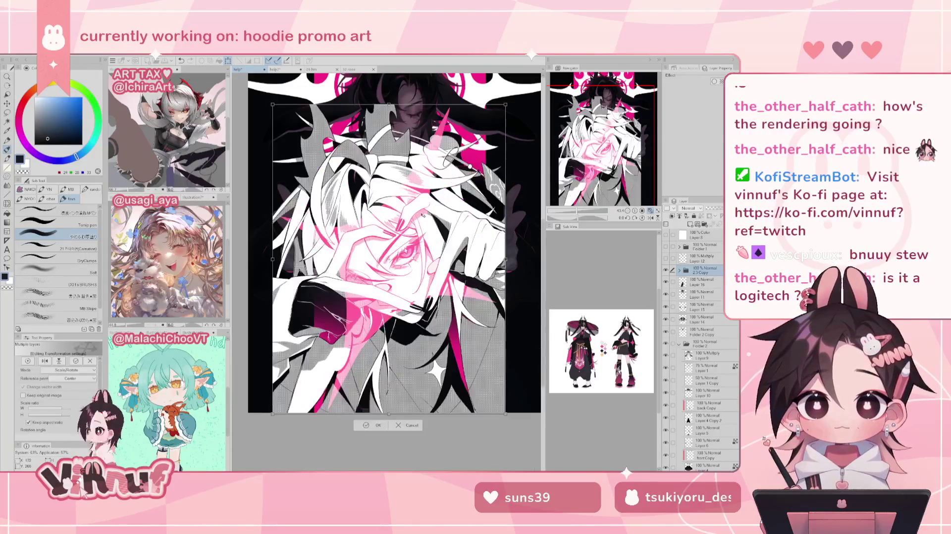
drag(505, 413, 438, 369)
mouse_move(410, 312)
mouse_down()
mouse_move(410, 261)
mouse_move(411, 269)
mouse_up()
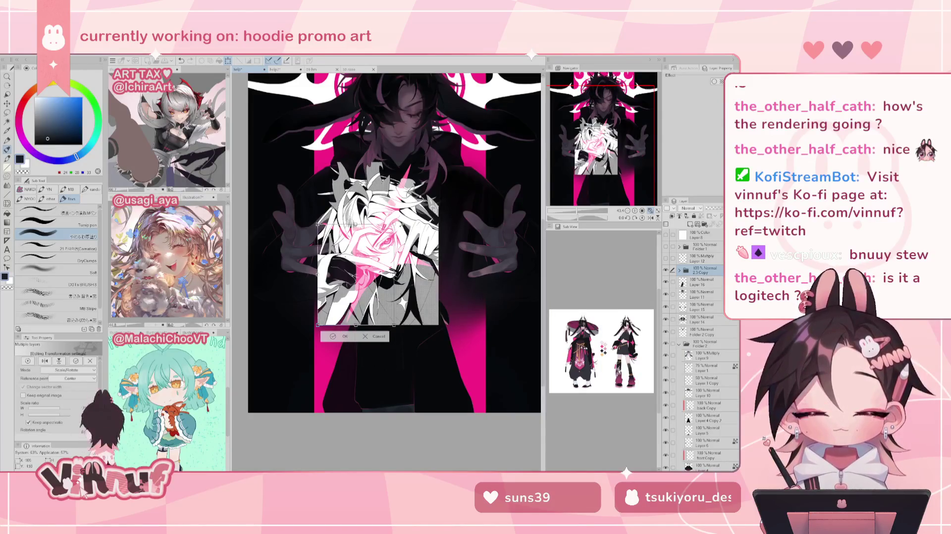
drag(439, 167, 403, 212)
drag(365, 244, 407, 323)
drag(431, 293, 421, 309)
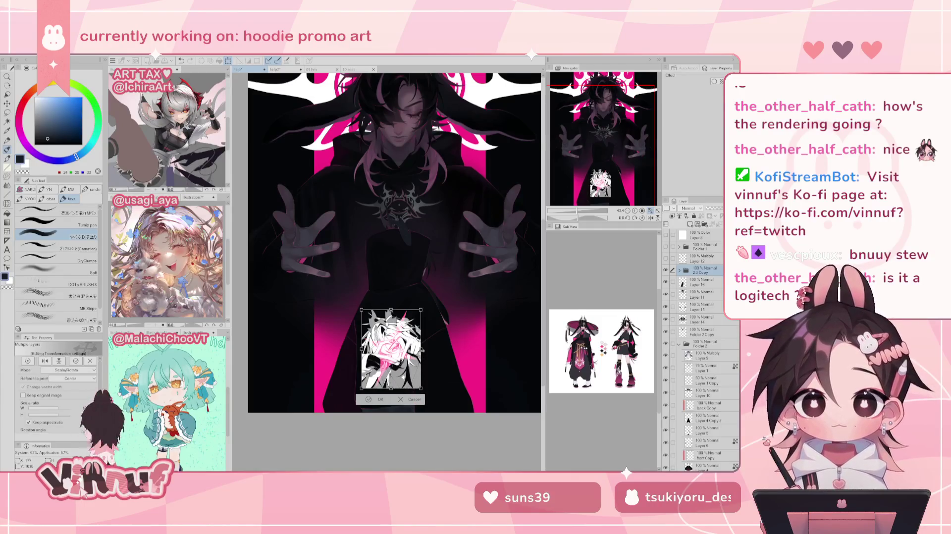
click(411, 403)
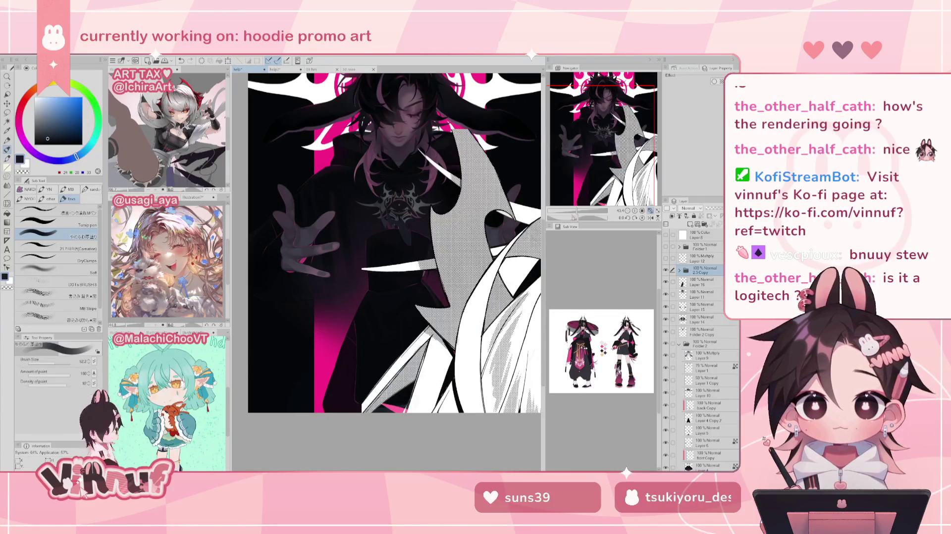
click(571, 215)
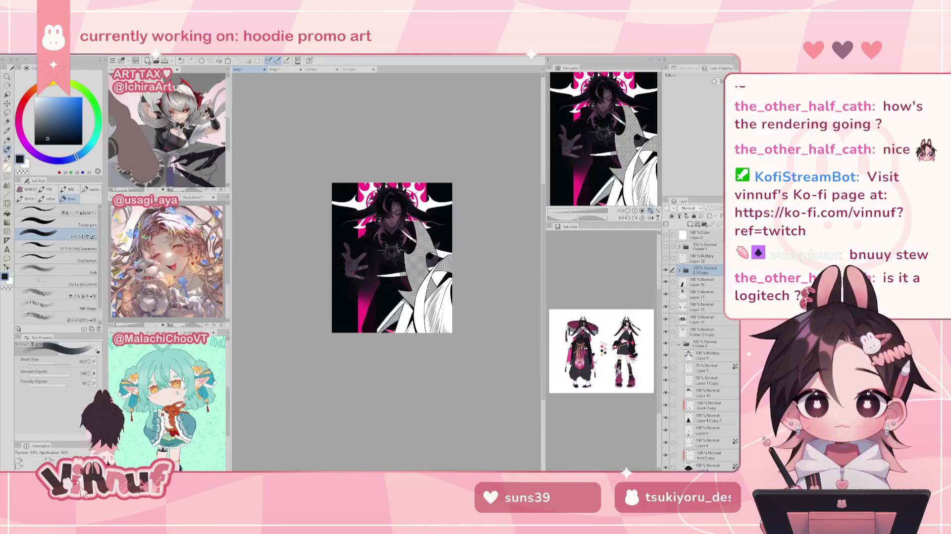
key(Delete)
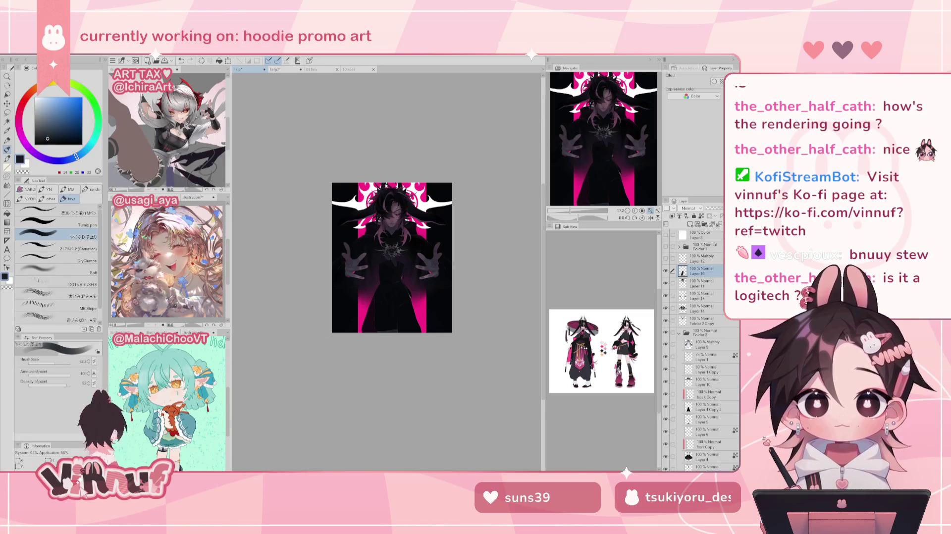
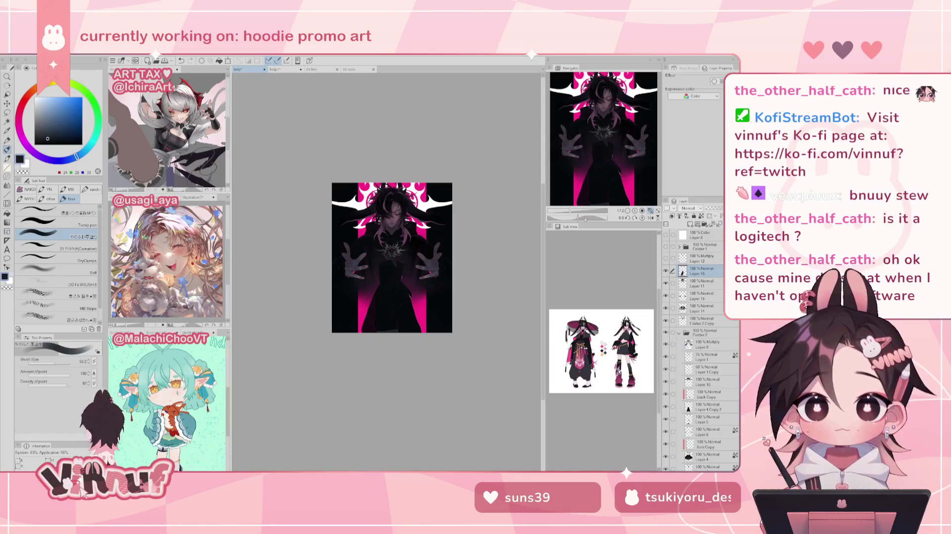
Zoom in on the figure's torso and briefly show, then hide, Layer 16 to check the dress
drag(585, 212, 594, 212)
click(665, 271)
click(666, 272)
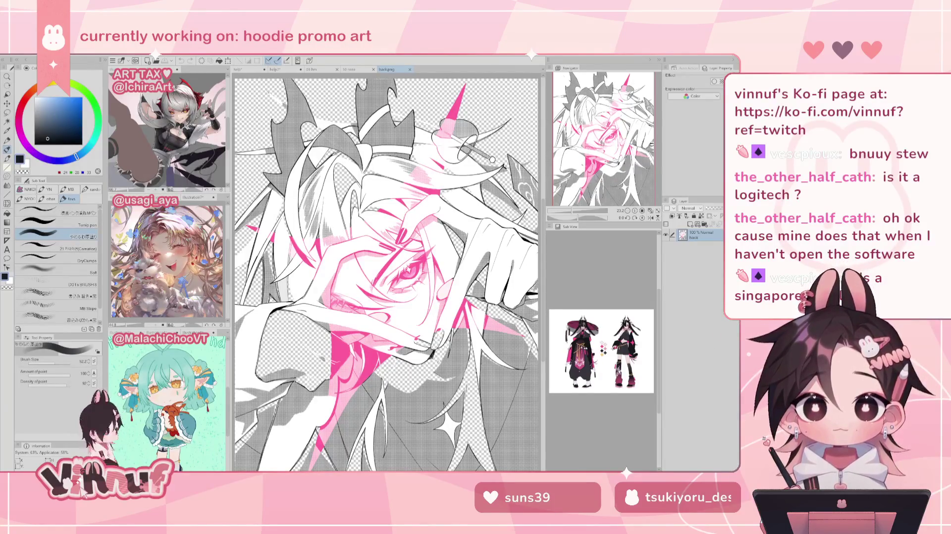
Close the back.png rose artwork document and return to the hooded-figure illustration
scroll(385, 271, down, 1)
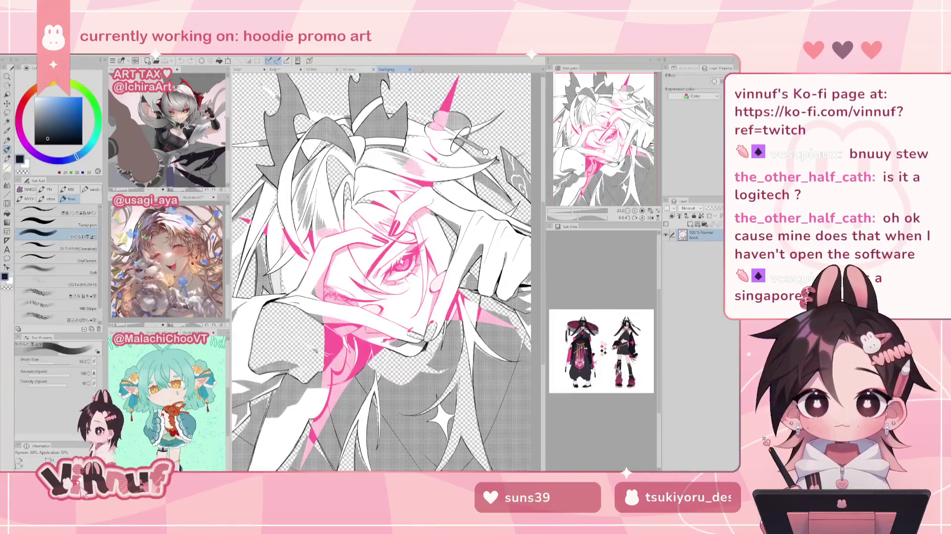
click(409, 70)
click(247, 69)
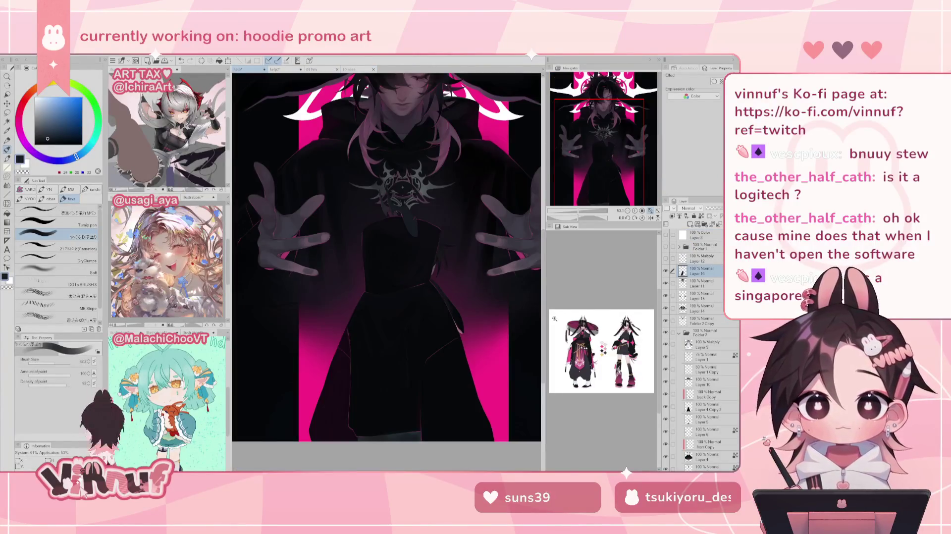
Transform the pasted rose print with Ctrl+T, shrinking and narrowing it to fit the hoodie
scroll(475, 299, down, 3)
key(ctrl+t)
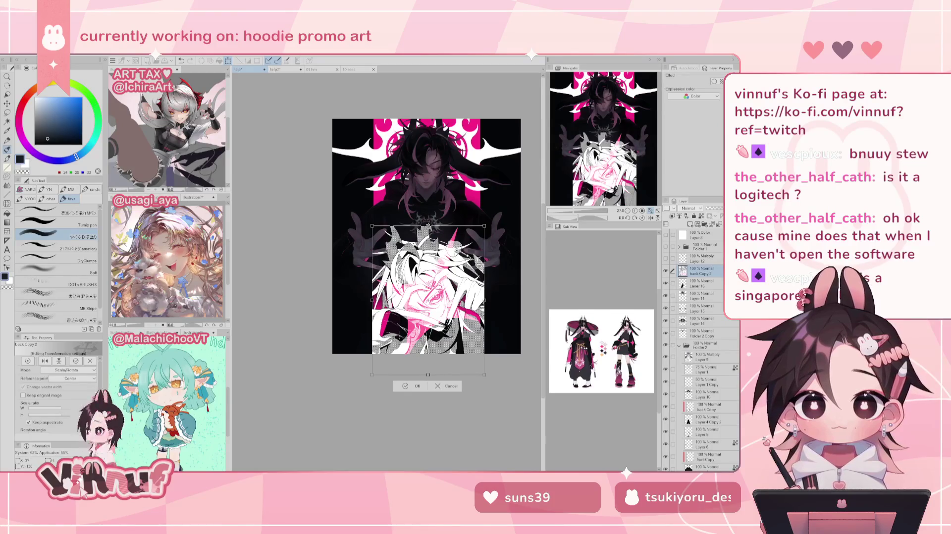
scroll(453, 258, up, 2)
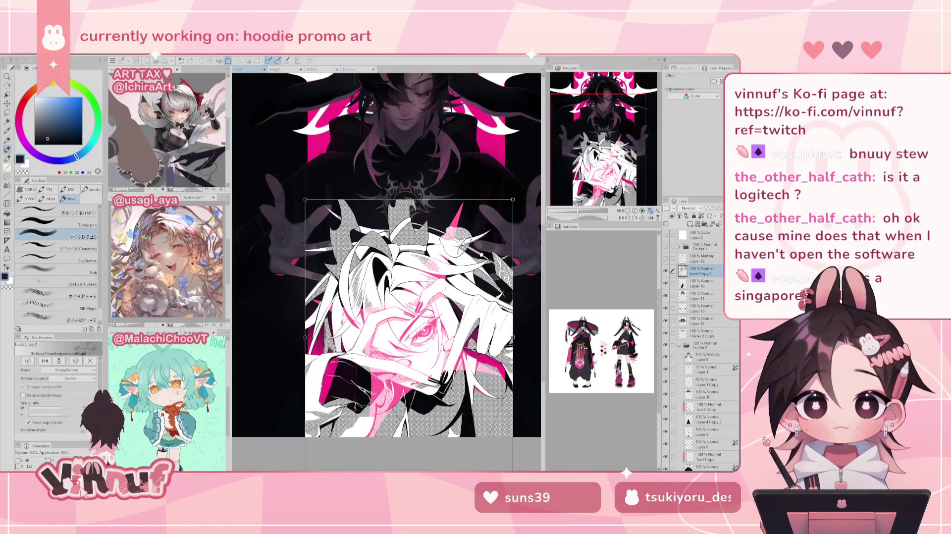
scroll(407, 355, down, 2)
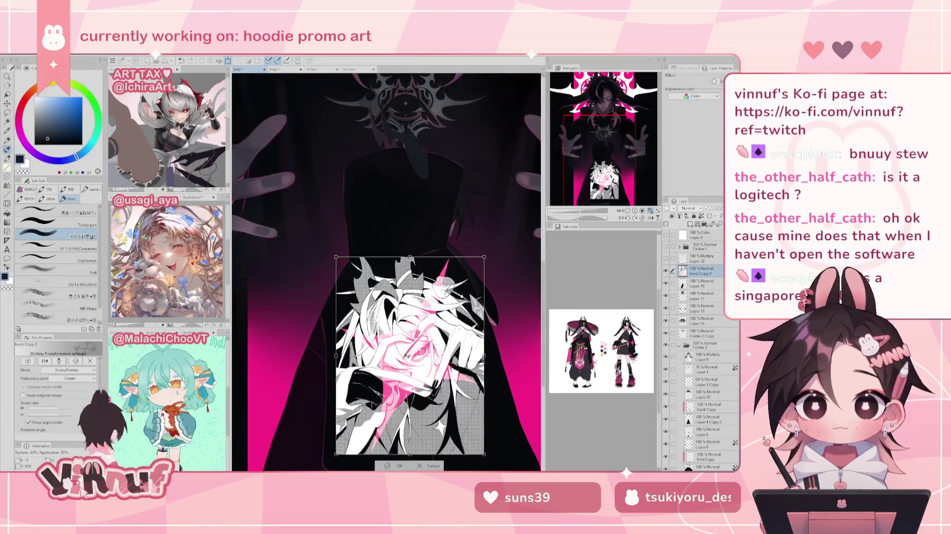
scroll(408, 355, up, 1)
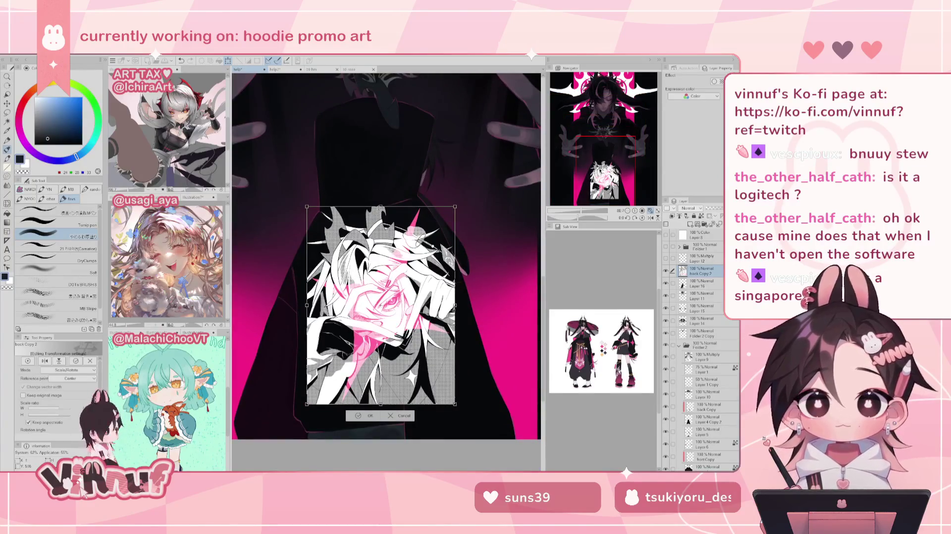
mouse_move(381, 207)
mouse_down()
mouse_move(382, 281)
mouse_move(381, 207)
mouse_move(381, 240)
mouse_up()
drag(389, 302, 376, 294)
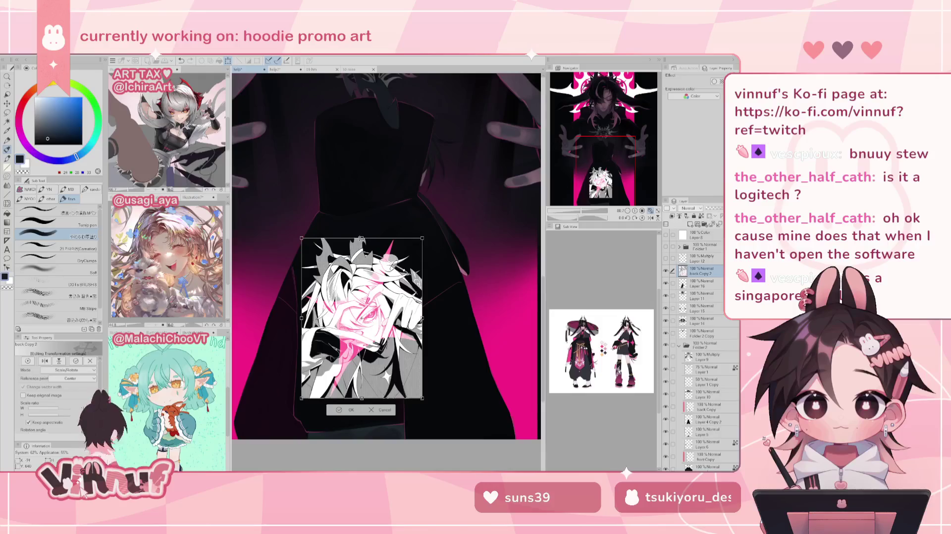
drag(422, 319, 399, 311)
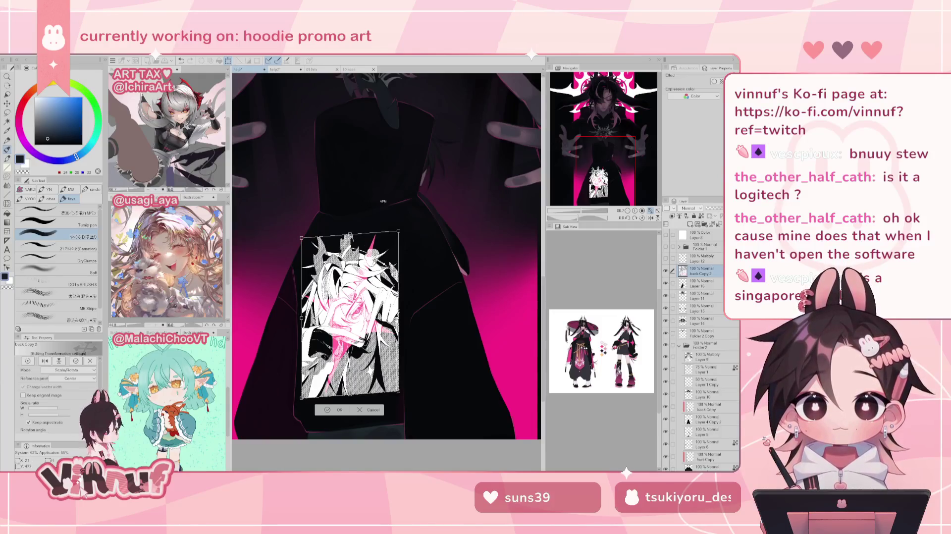
Skew the print's top corners to follow the hoodie, nudge it up, and confirm
drag(300, 239, 300, 238)
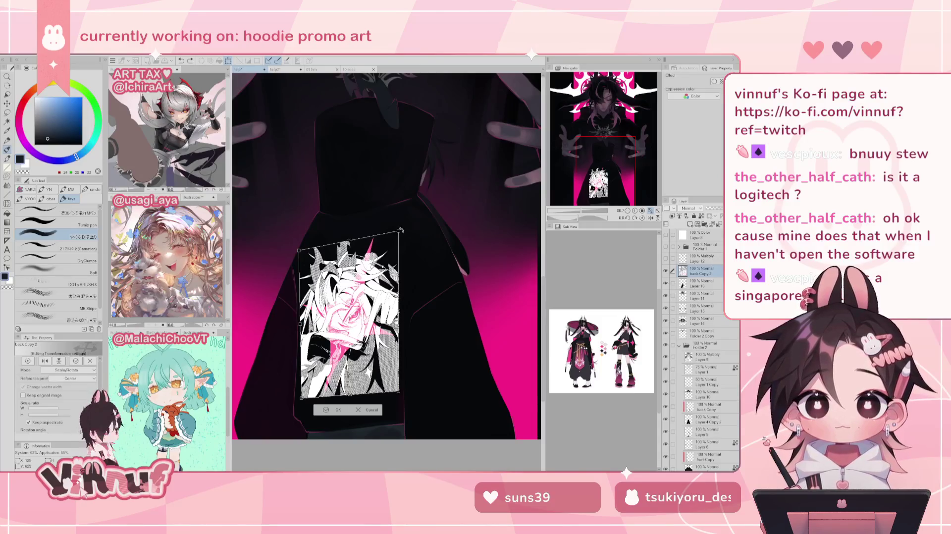
drag(398, 231, 399, 230)
drag(350, 318, 350, 309)
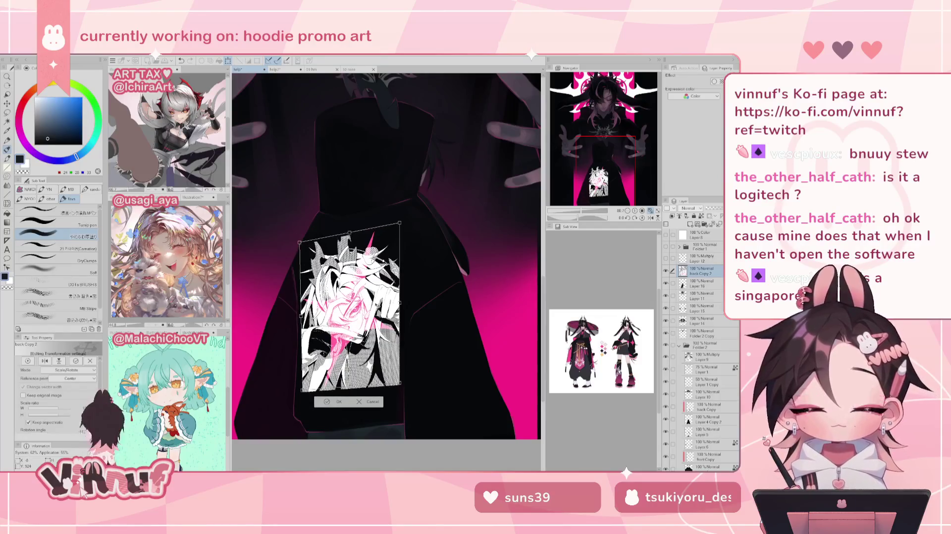
drag(399, 223, 399, 224)
drag(300, 242, 305, 231)
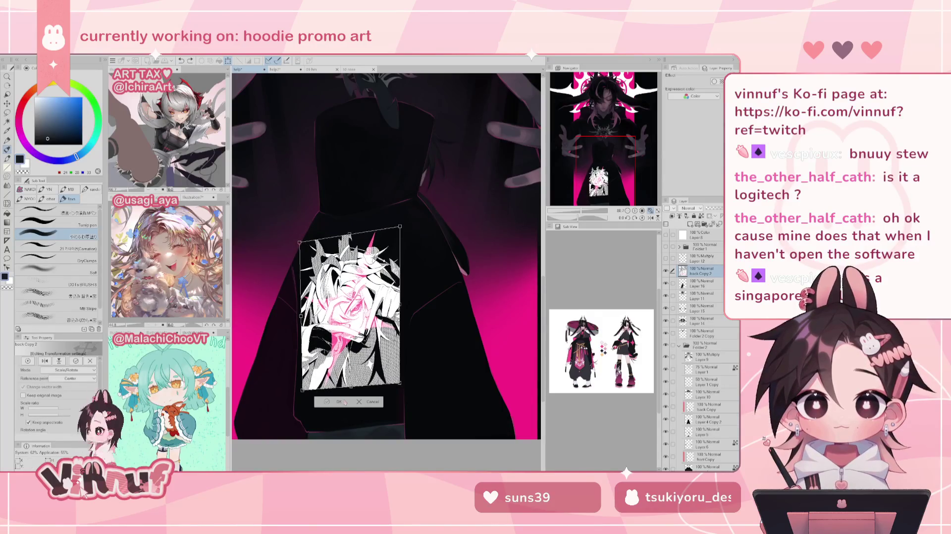
click(336, 400)
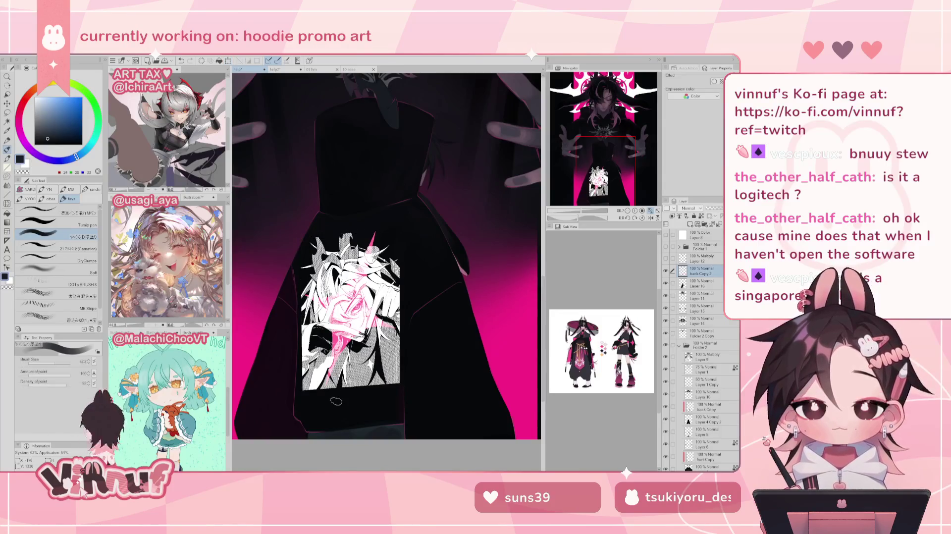
Switch to the Liquify tool and frame the hoodie print in view
key(j)
mouse_move(590, 212)
mouse_down()
mouse_move(598, 216)
mouse_move(586, 214)
mouse_up()
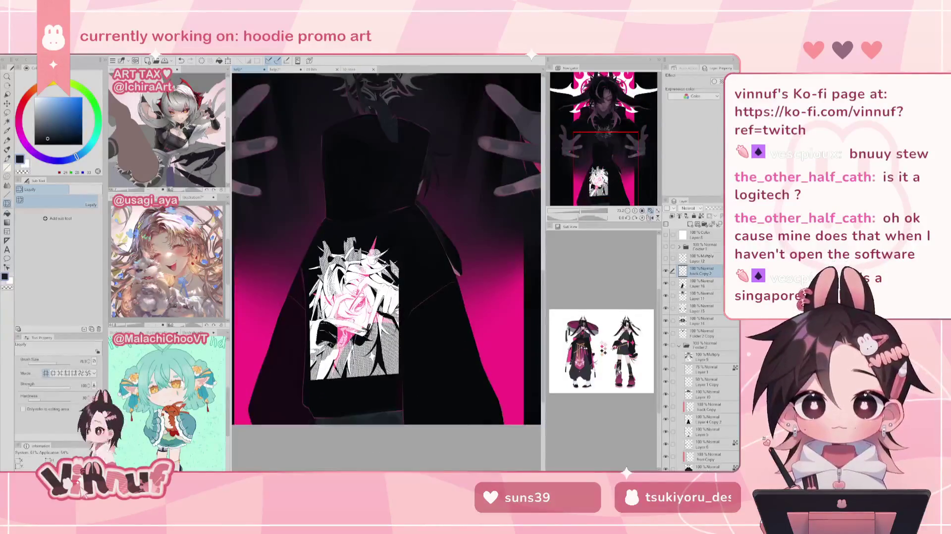
click(650, 211)
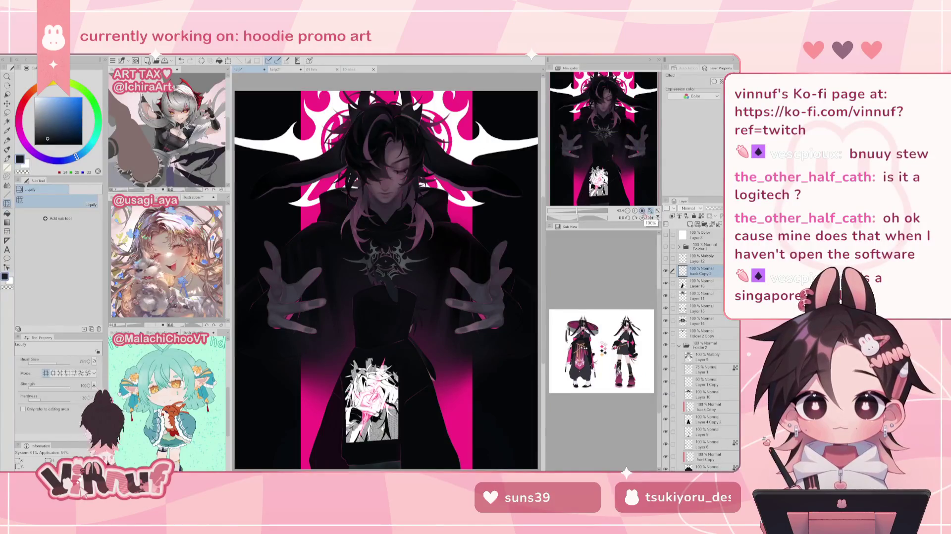
scroll(386, 272, up, 5)
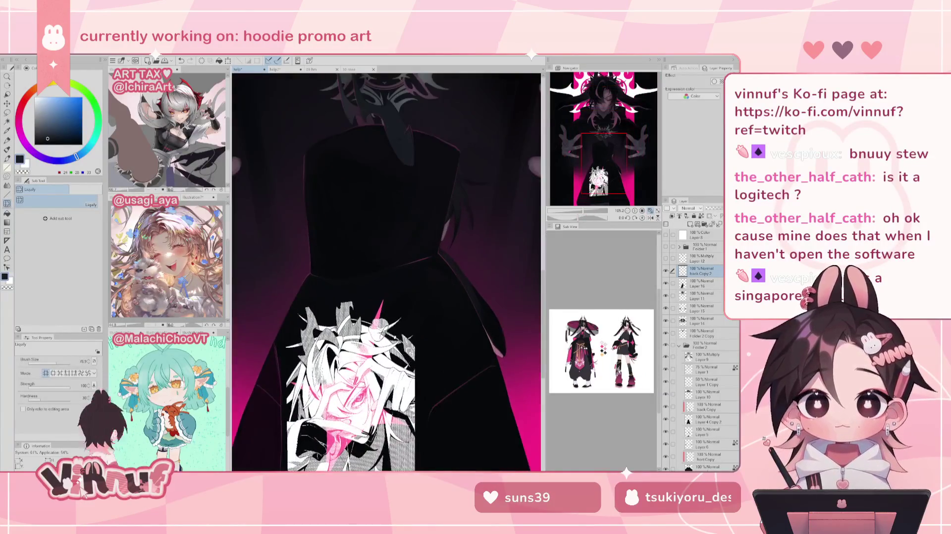
drag(387, 272, 364, 171)
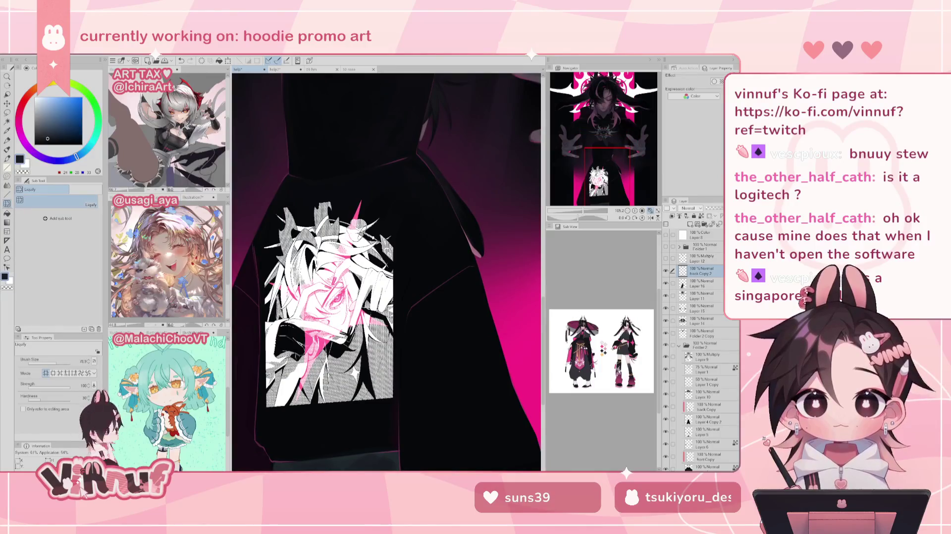
Adjust the Liquify brush size between 500 and 303.9, settling on 237.2
drag(62, 363, 65, 361)
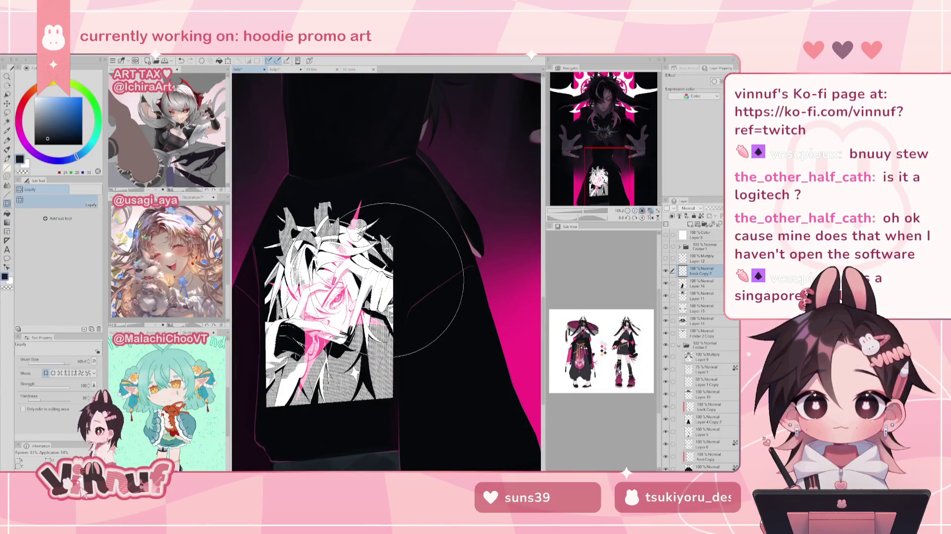
click(650, 210)
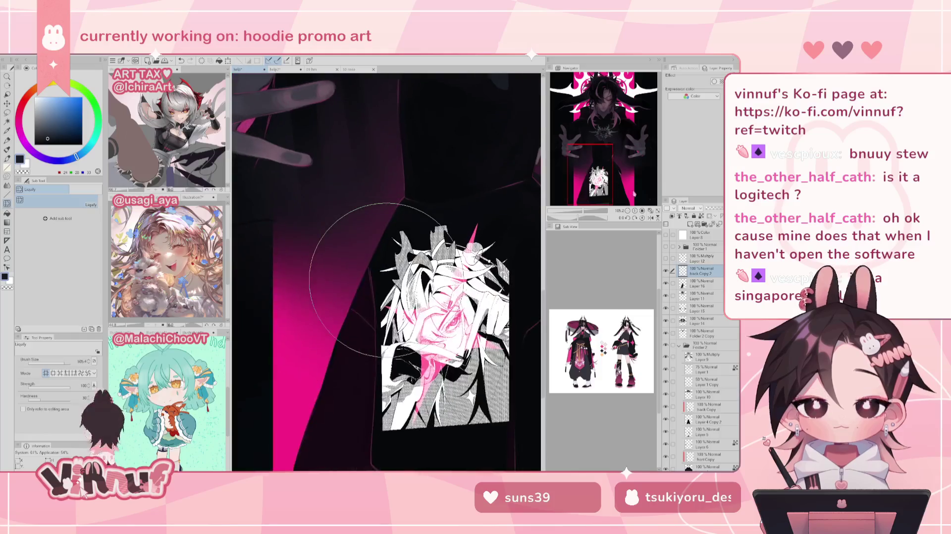
scroll(372, 396, up, 5)
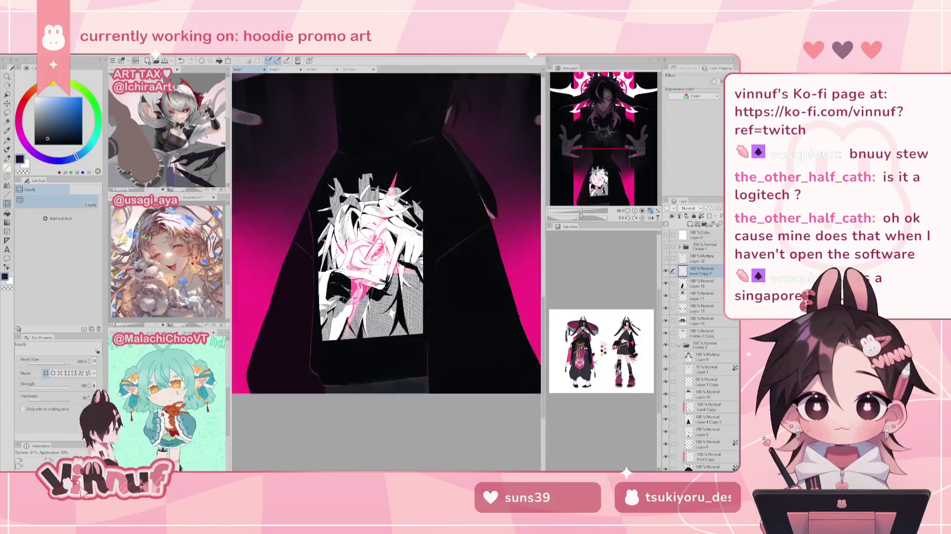
scroll(570, 196, down, 3)
scroll(570, 196, down, 2)
drag(63, 366, 79, 365)
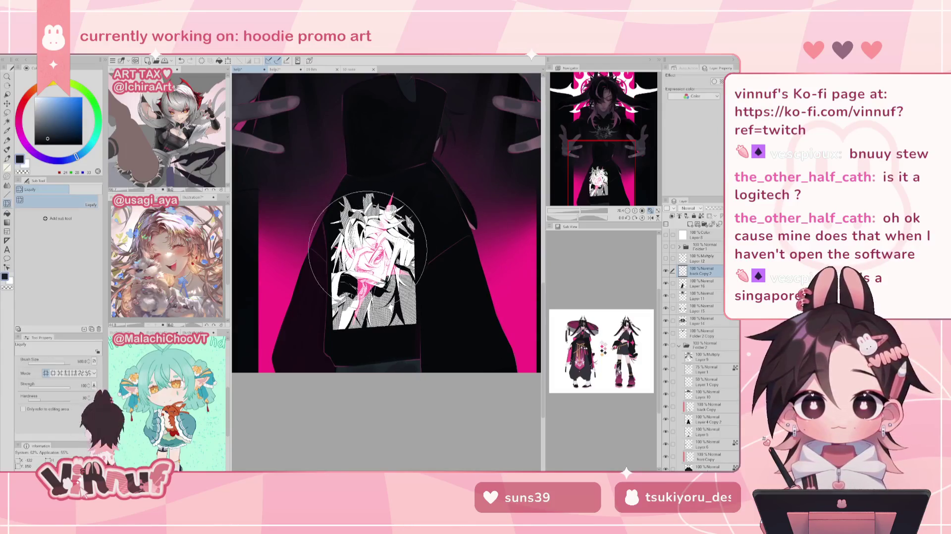
click(62, 361)
click(65, 361)
click(61, 362)
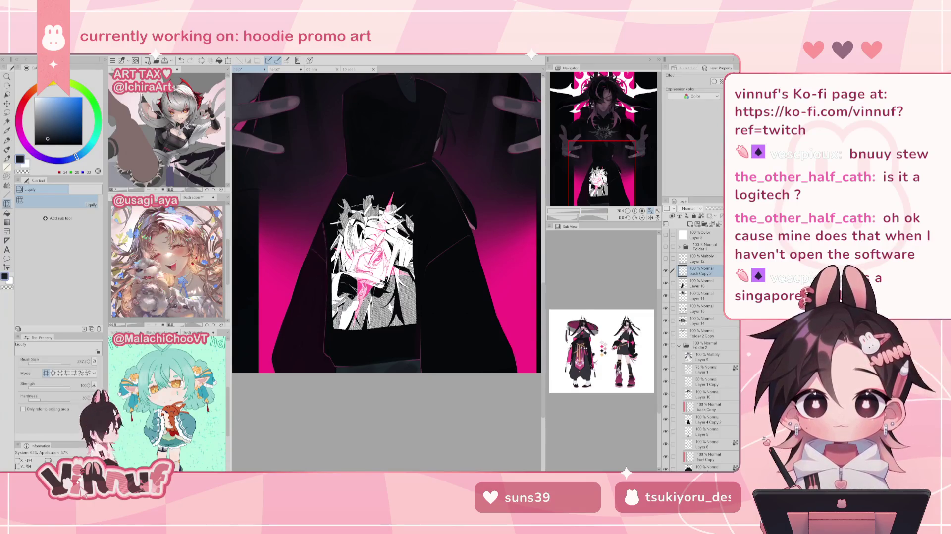
click(654, 211)
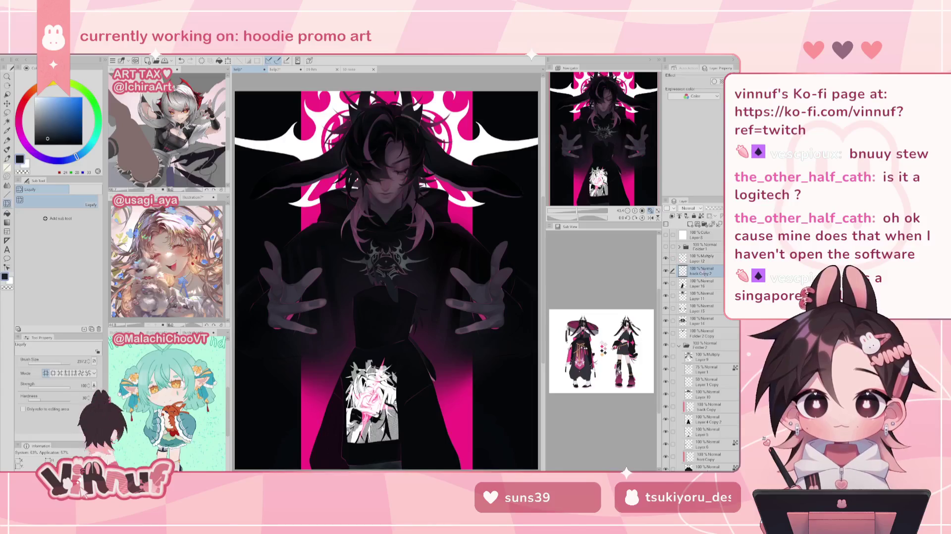
Lower the back Copy 2 hoodie print layer's opacity to about 58%
key(5)
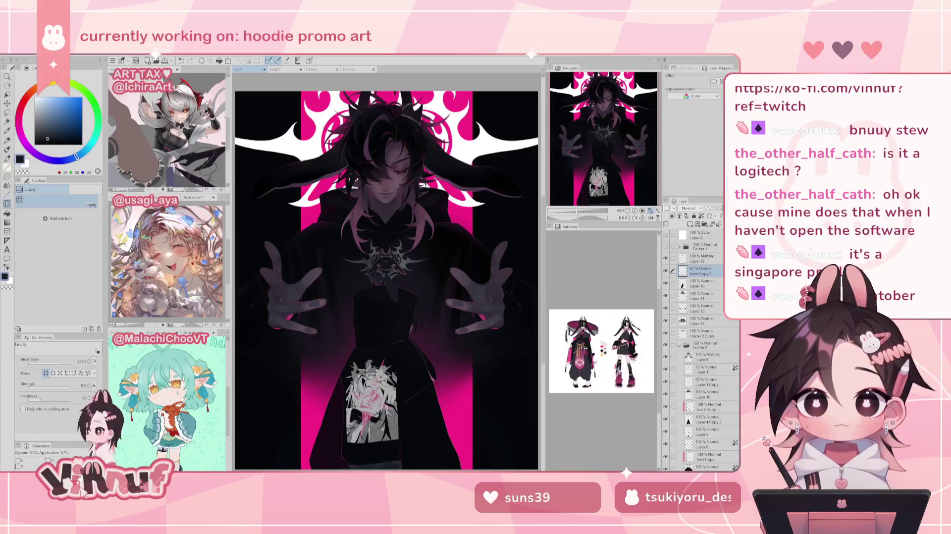
drag(716, 208, 712, 208)
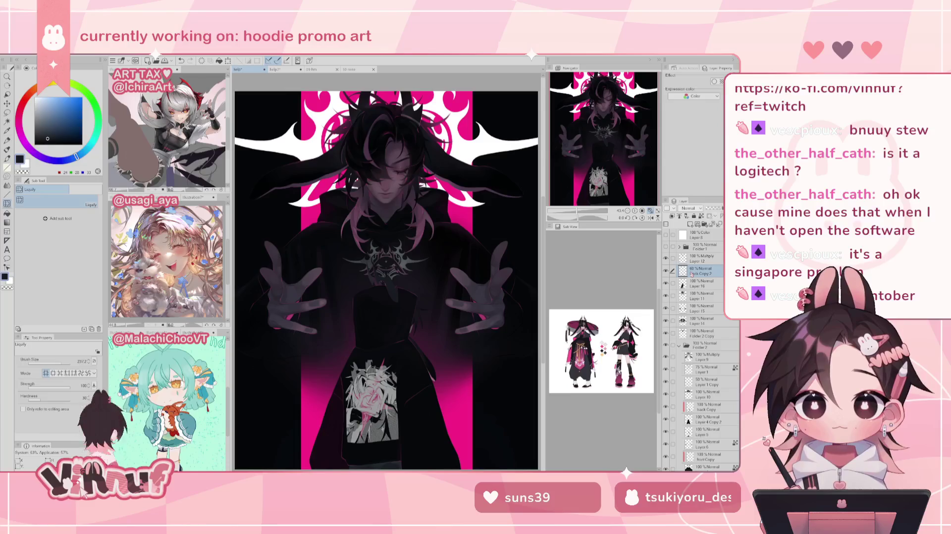
drag(631, 163, 625, 160)
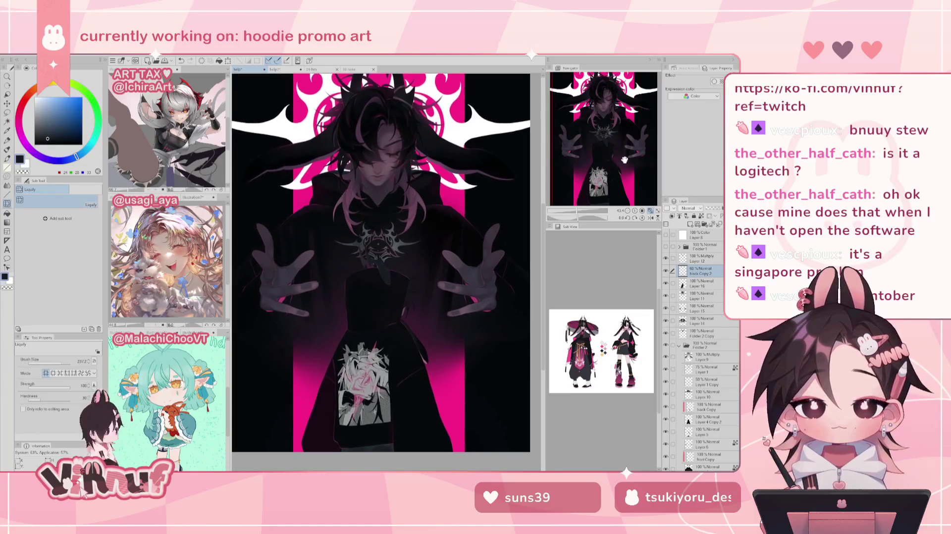
Select the print's area with Selection from Layer, then return to Multiply Layer 12
click(700, 259)
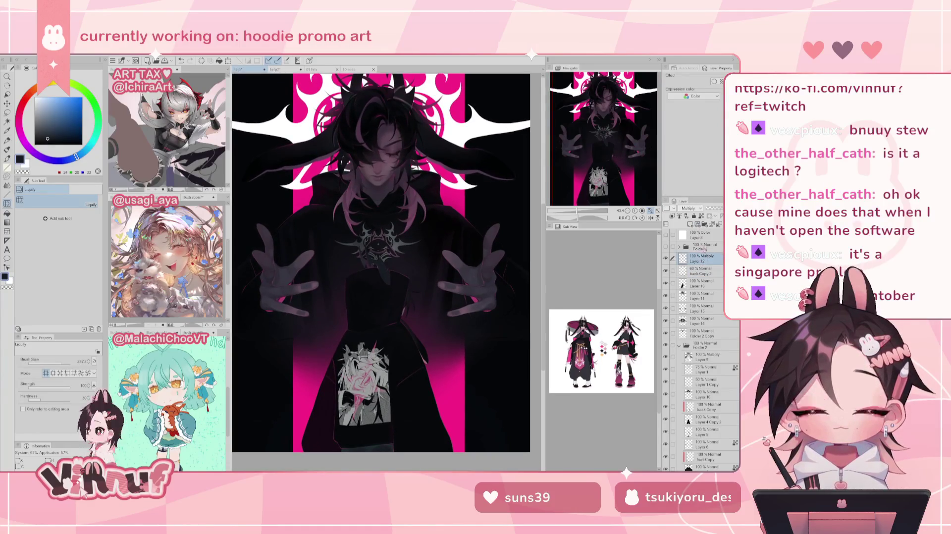
drag(618, 177, 618, 179)
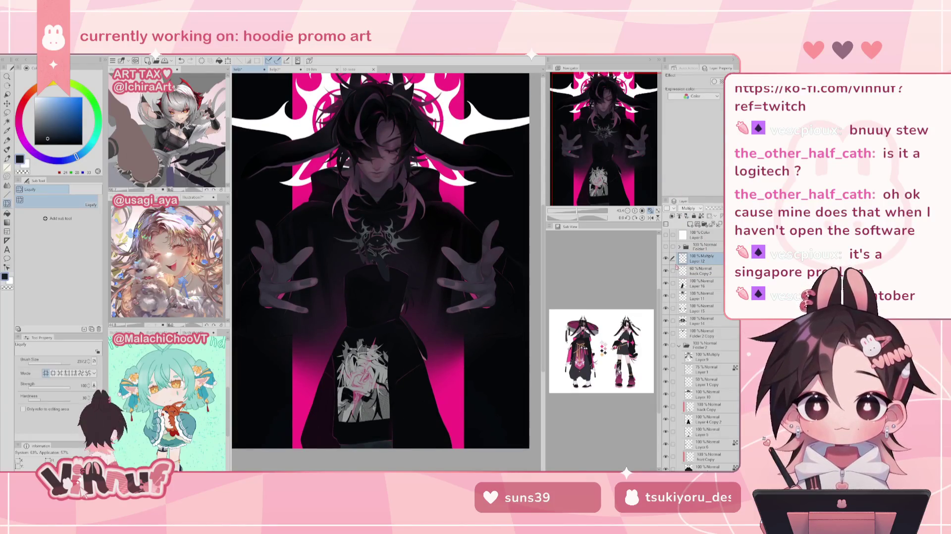
key(b)
click(700, 271)
right_click(706, 271)
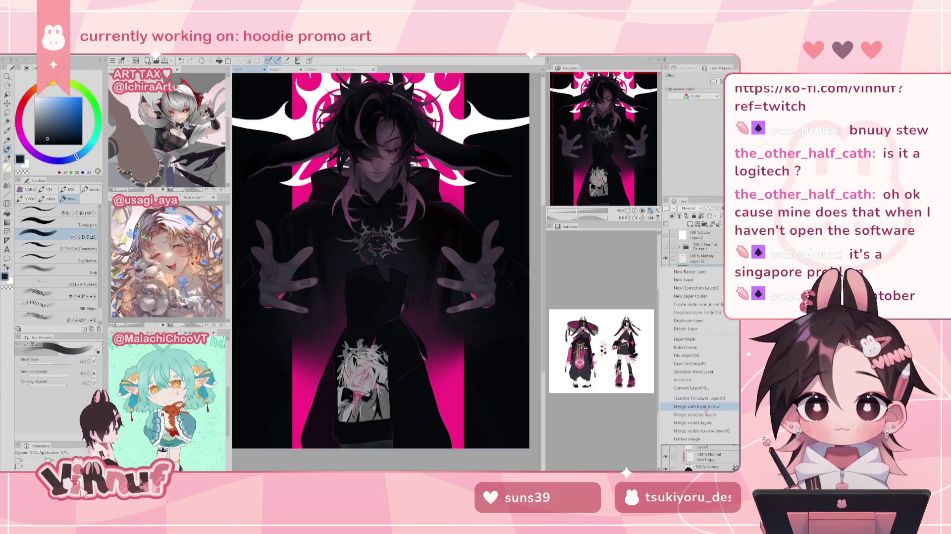
mouse_move(692, 372)
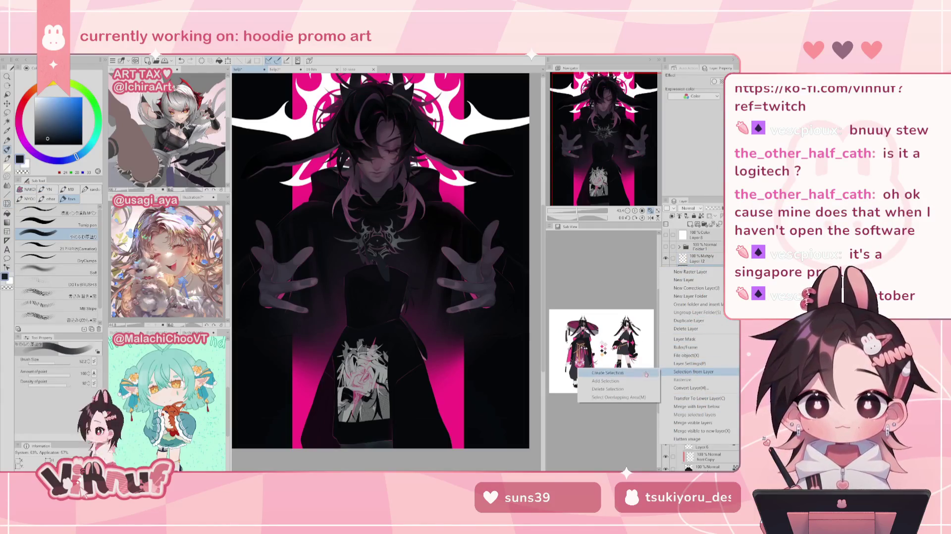
click(647, 375)
click(714, 256)
Airbrush light grey-blue shading over the print with the Soft airbrush
drag(48, 128, 43, 115)
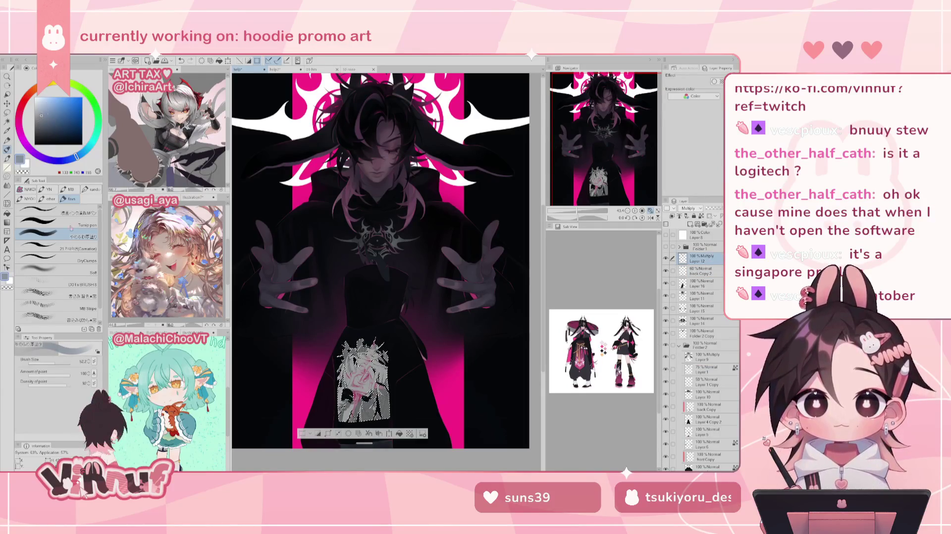
click(59, 270)
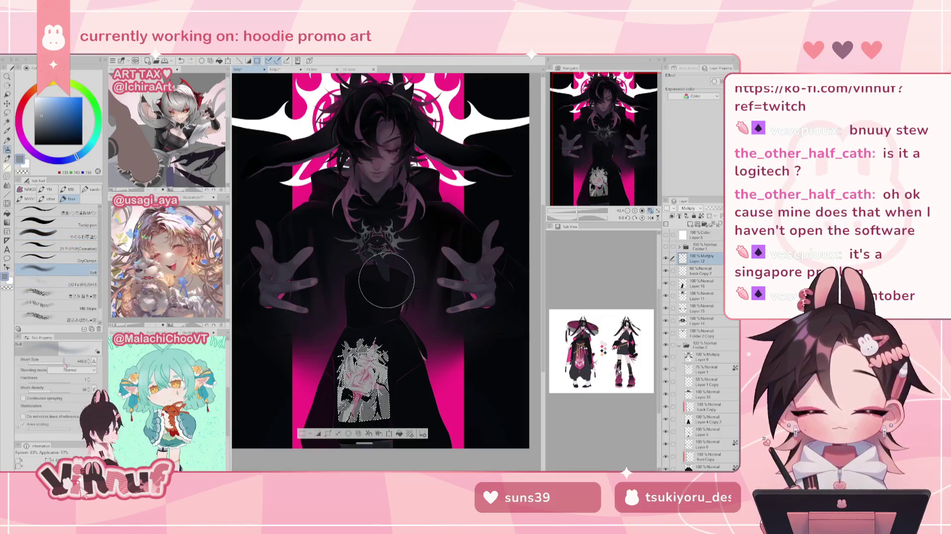
click(44, 105)
click(41, 105)
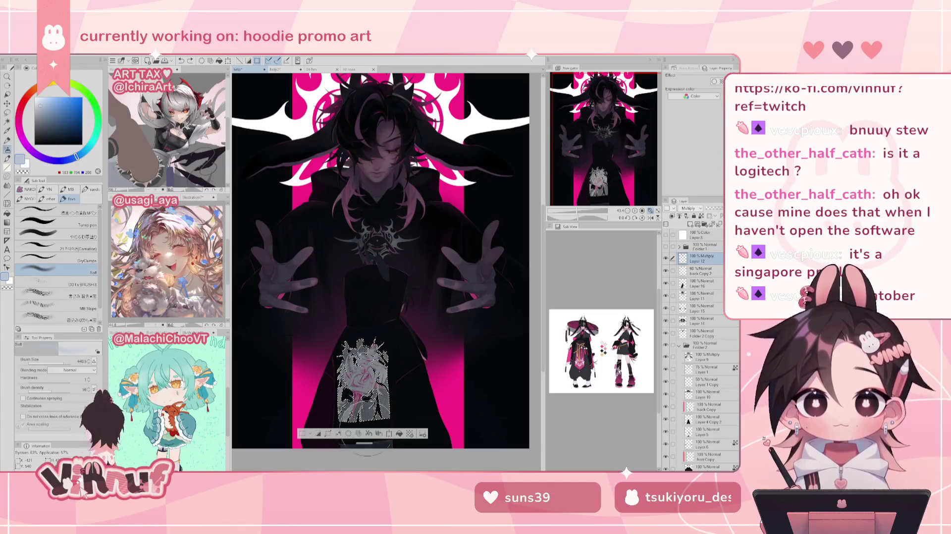
drag(396, 379, 393, 379)
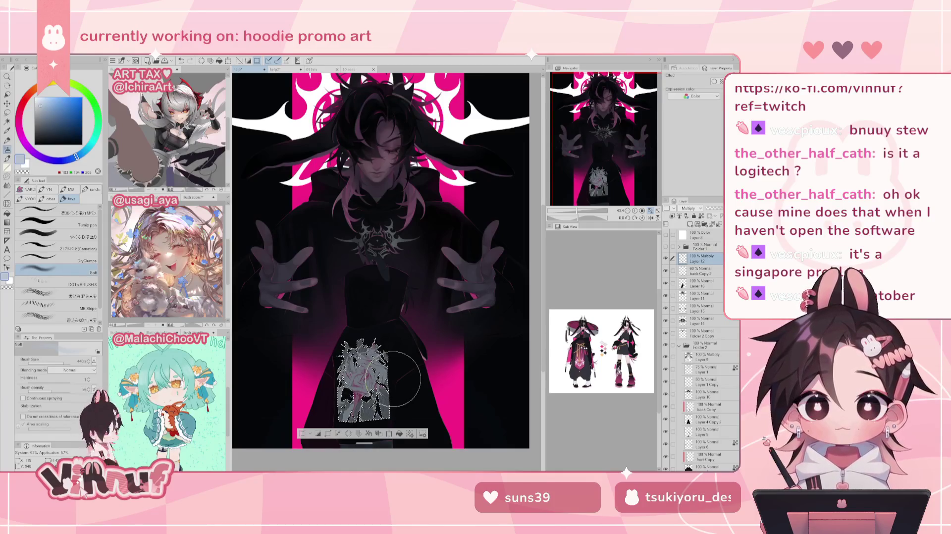
click(83, 155)
drag(369, 371, 338, 410)
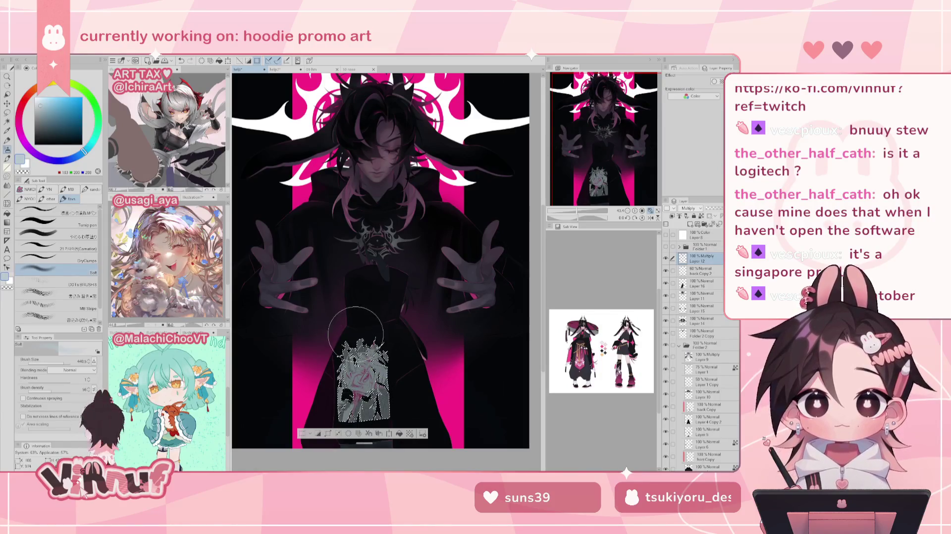
click(79, 155)
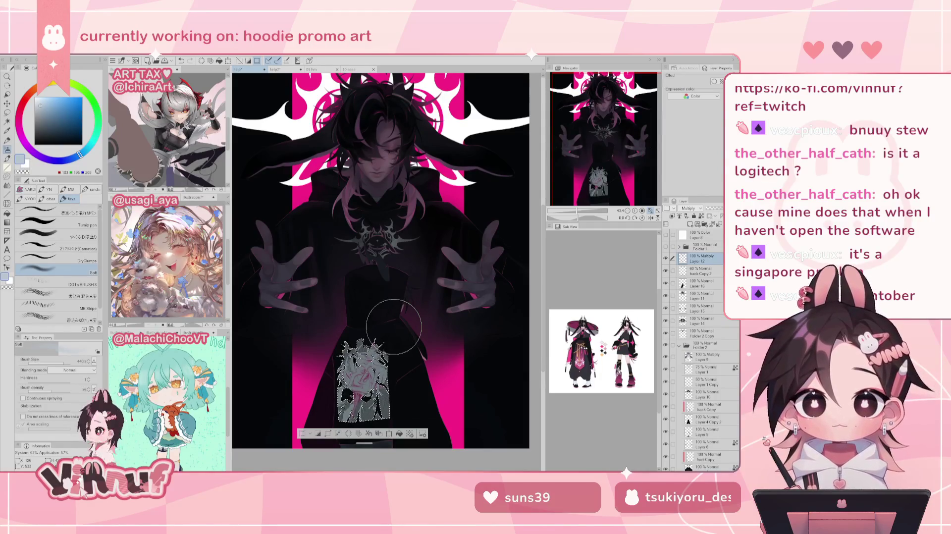
Lay a faint broad darker grey-blue stroke over the print, then deselect
click(43, 117)
drag(79, 155, 75, 157)
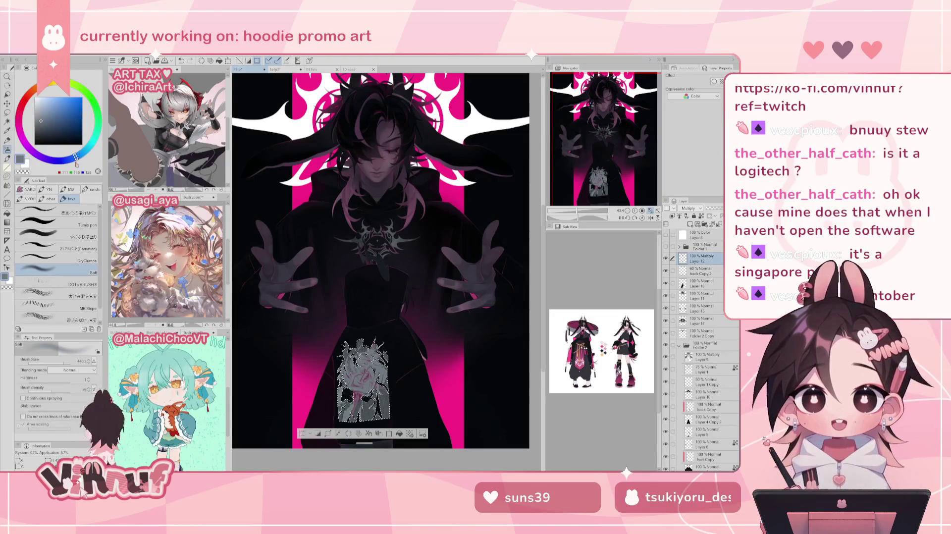
drag(63, 362, 70, 363)
key(bracketleft)
key(bracketleft)
key(bracketleft)
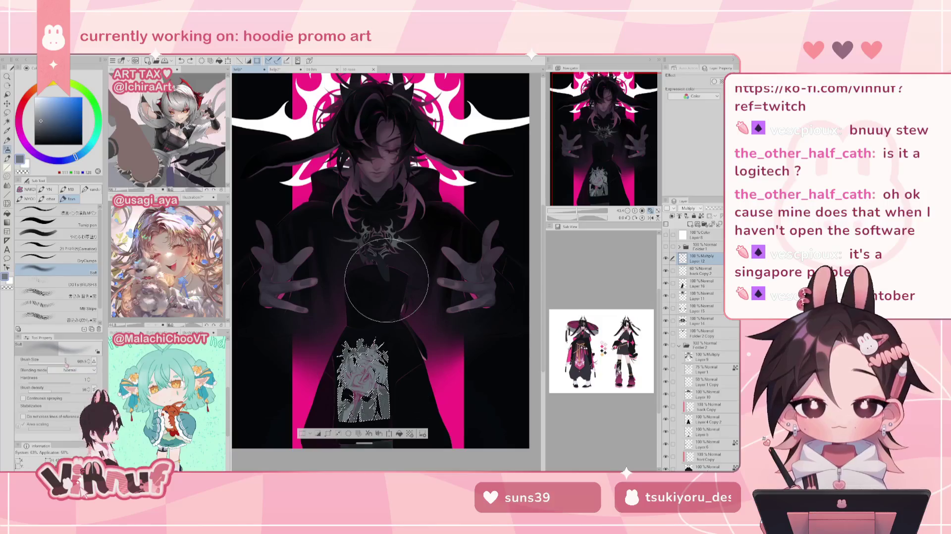
key(bracketleft)
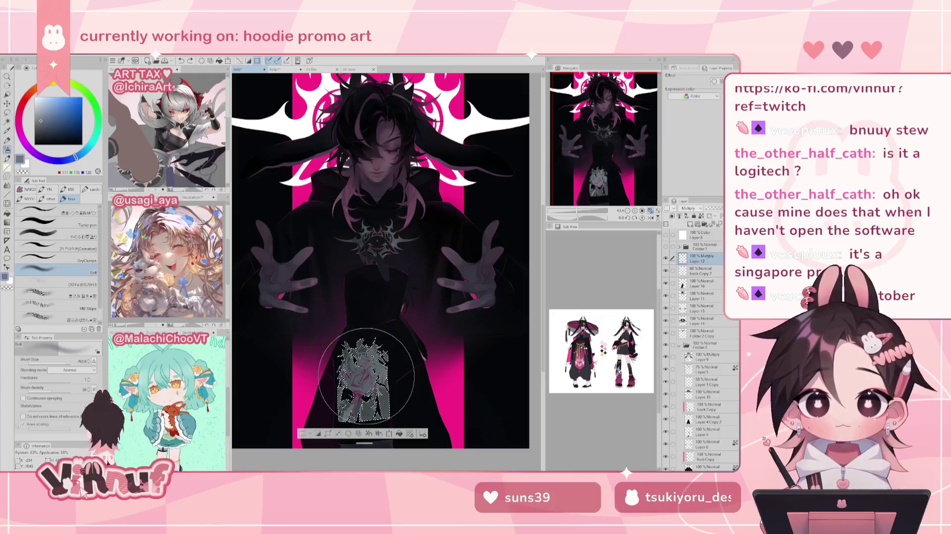
mouse_move(341, 377)
mouse_down()
mouse_move(355, 392)
mouse_move(363, 381)
mouse_move(352, 360)
mouse_up()
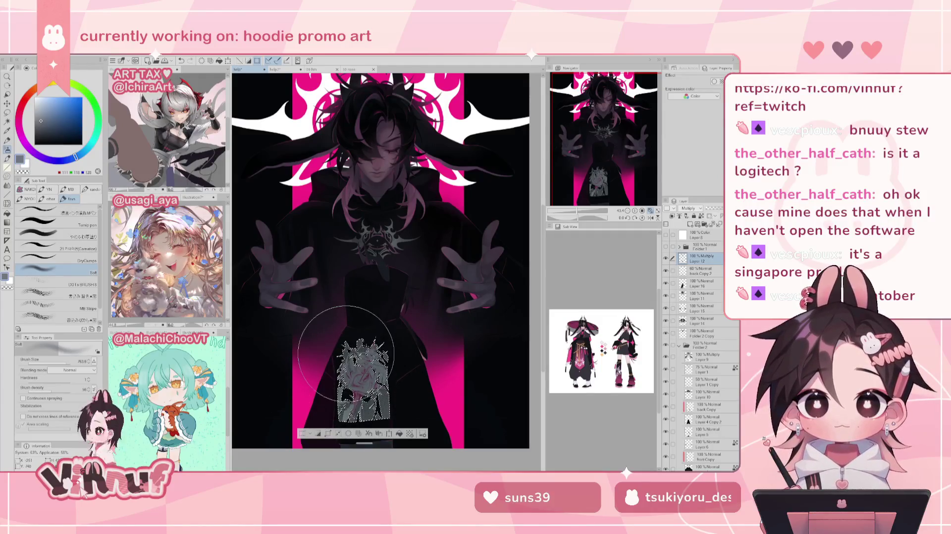
key(ctrl+d)
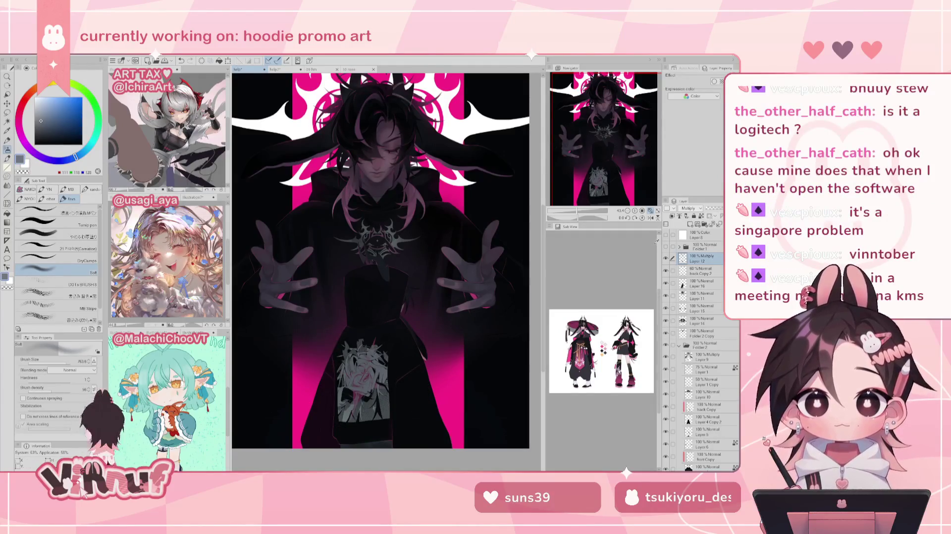
click(651, 210)
click(666, 258)
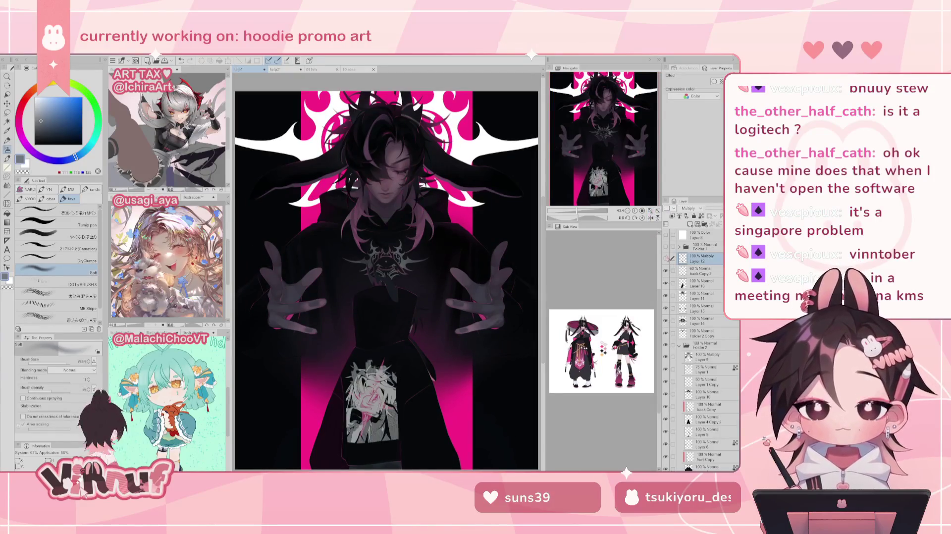
click(665, 259)
click(704, 271)
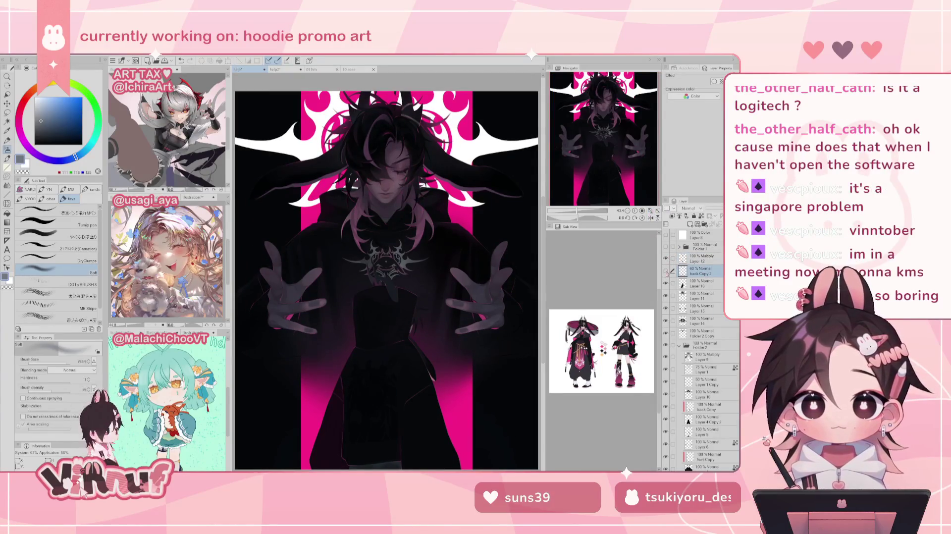
key(ctrl+z)
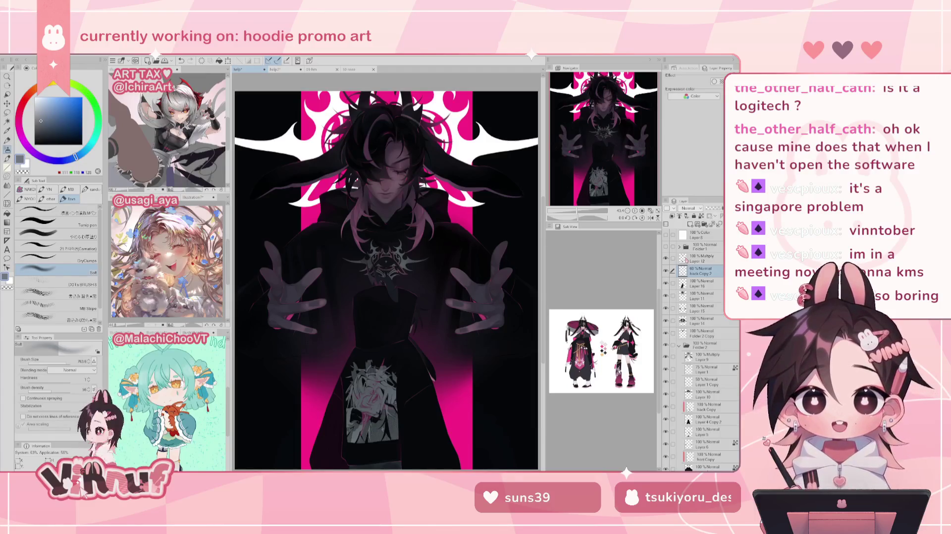
drag(601, 173, 612, 173)
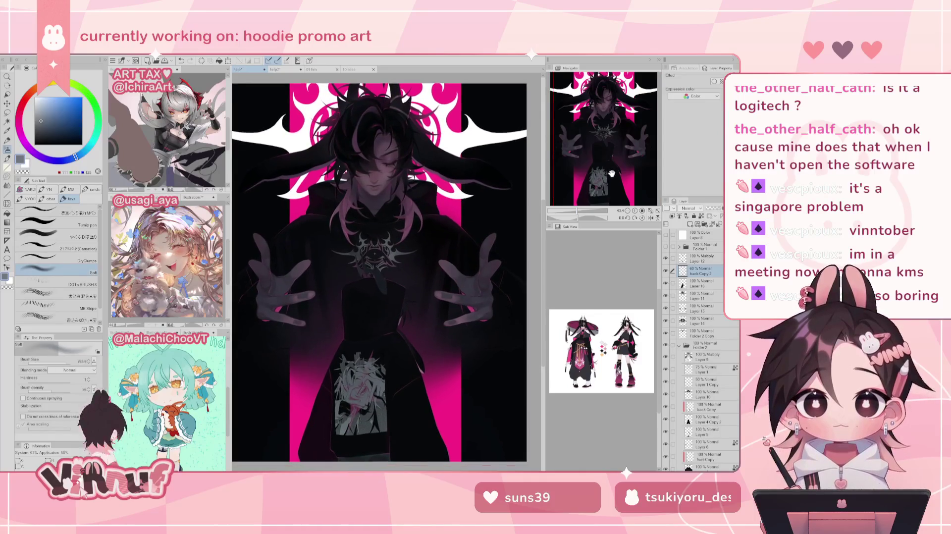